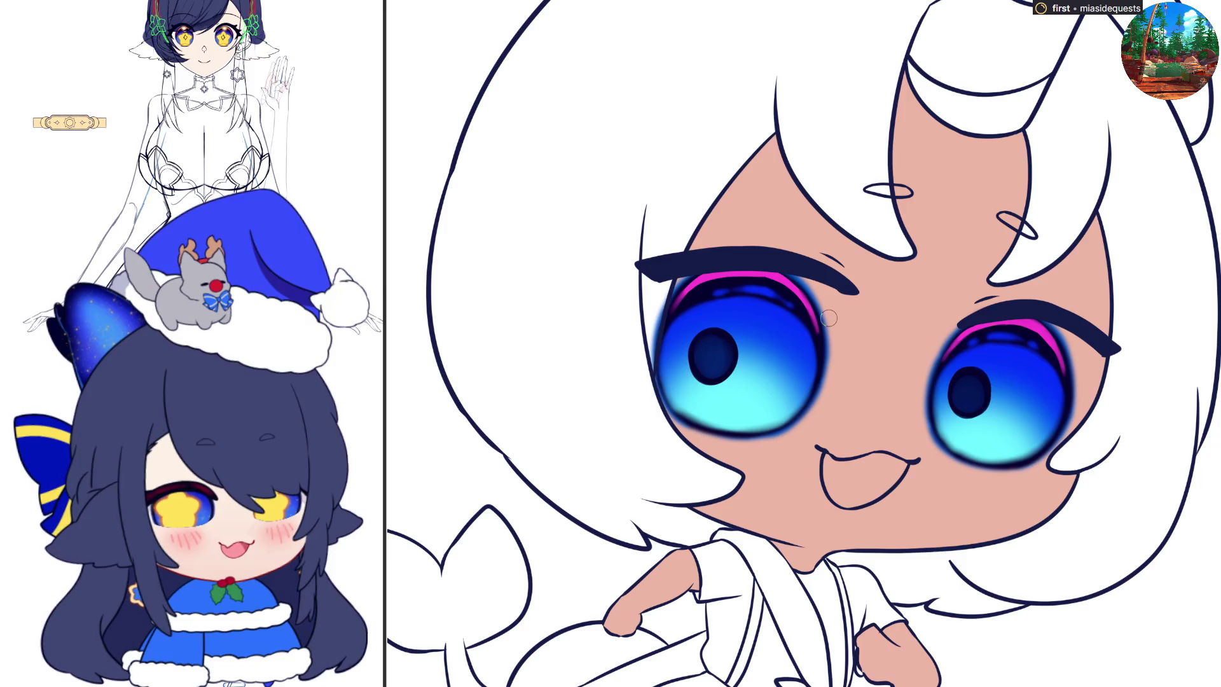
Step: With a much smaller brush, paint an orange glow along the upper lids of both eyes
key("bracketleft")
key("bracketleft")
key("bracketleft")
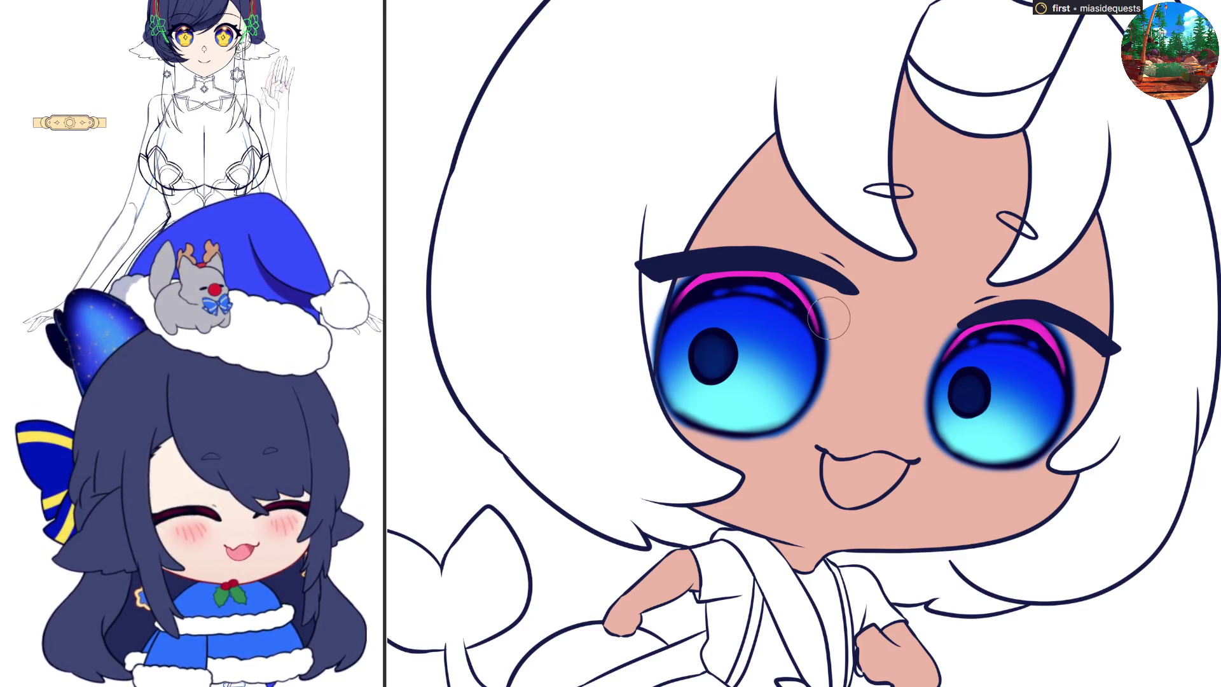
left_click_drag(964, 326, 1039, 328)
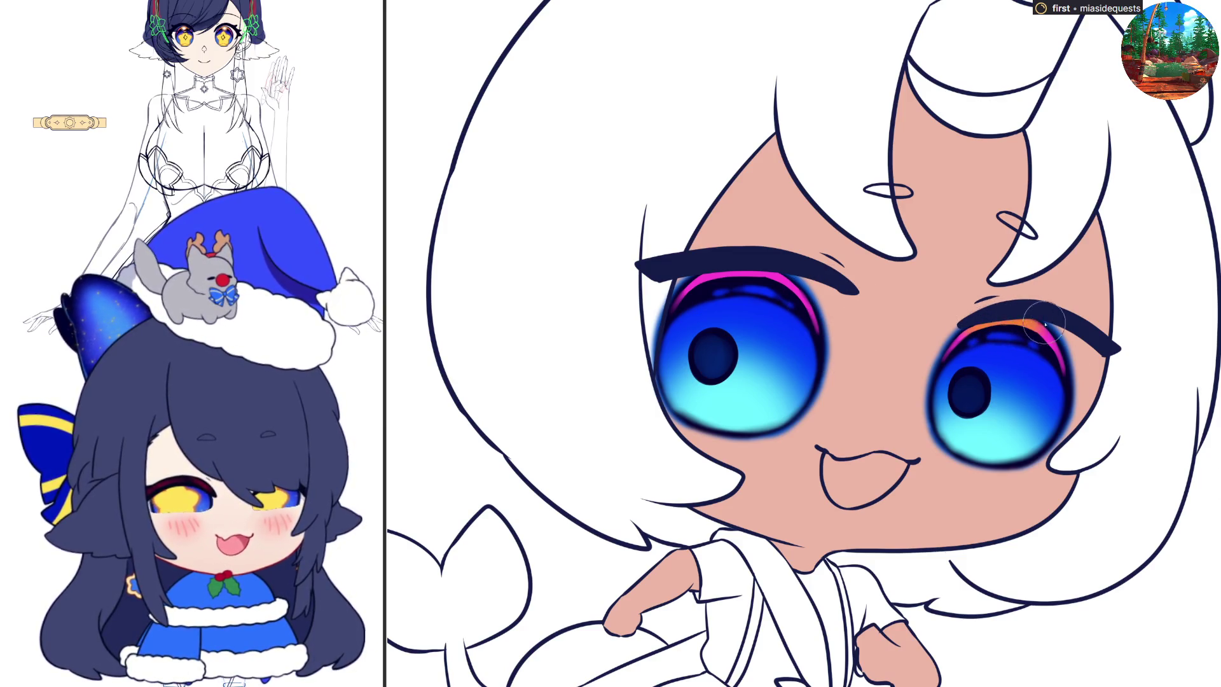
key("h")
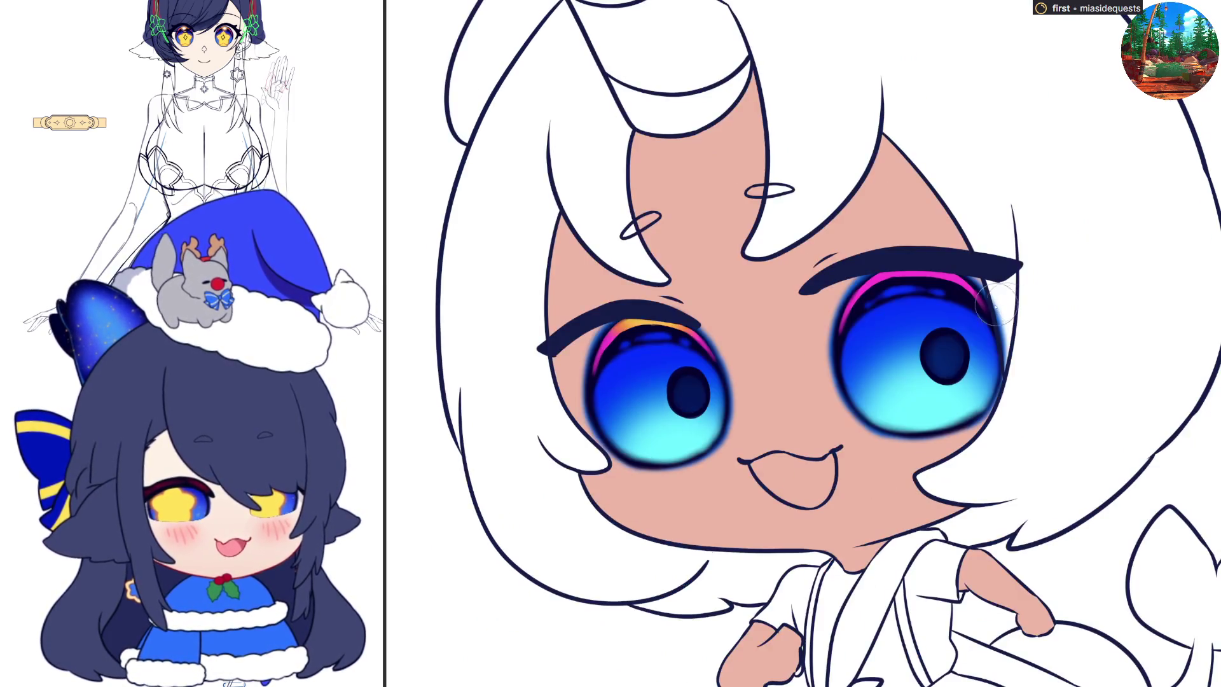
mouse_move(856, 299)
left_mouse_down()
mouse_move(907, 270)
mouse_move(973, 267)
left_mouse_up()
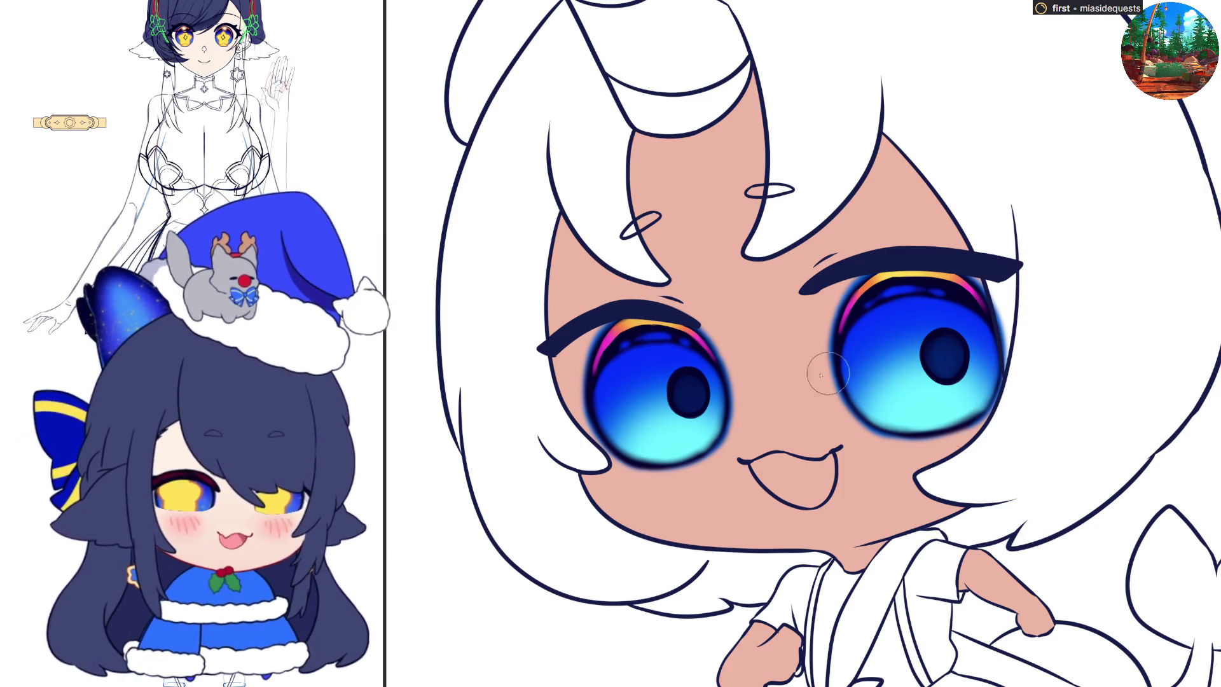
key("ctrl+0")
Step: Restore the unflipped view and scale the left pupil up slightly
key("m")
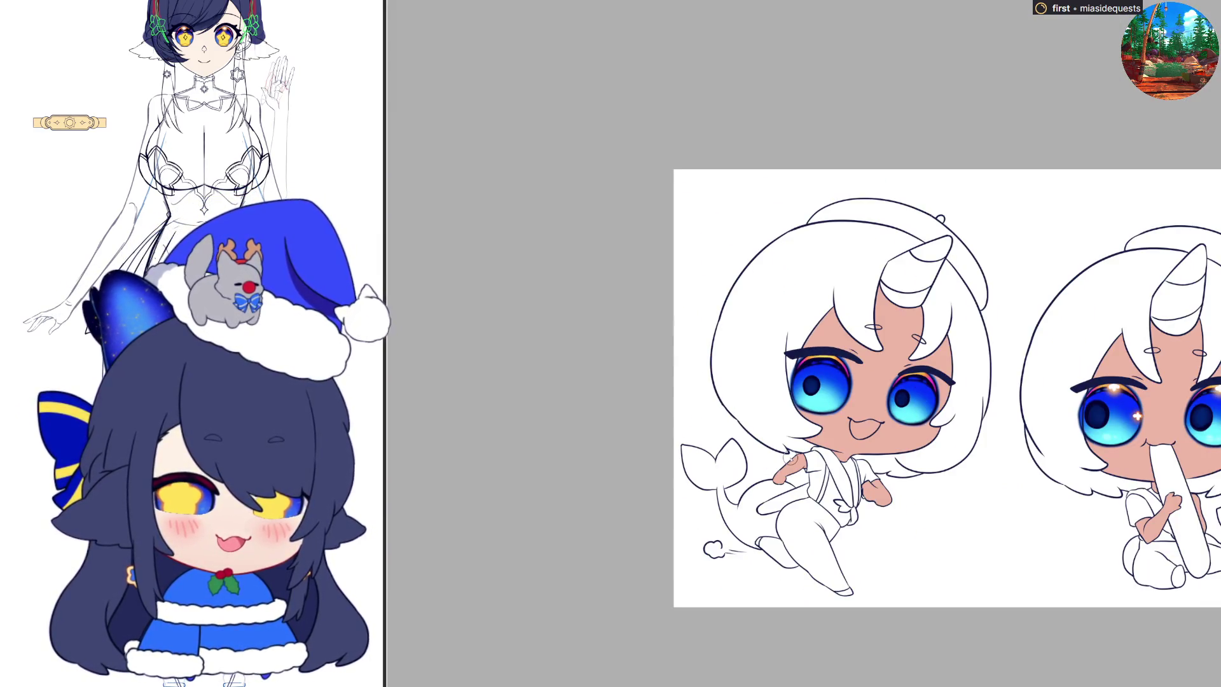
scroll(870, 409, "up", 2)
scroll(869, 409, "up", 2)
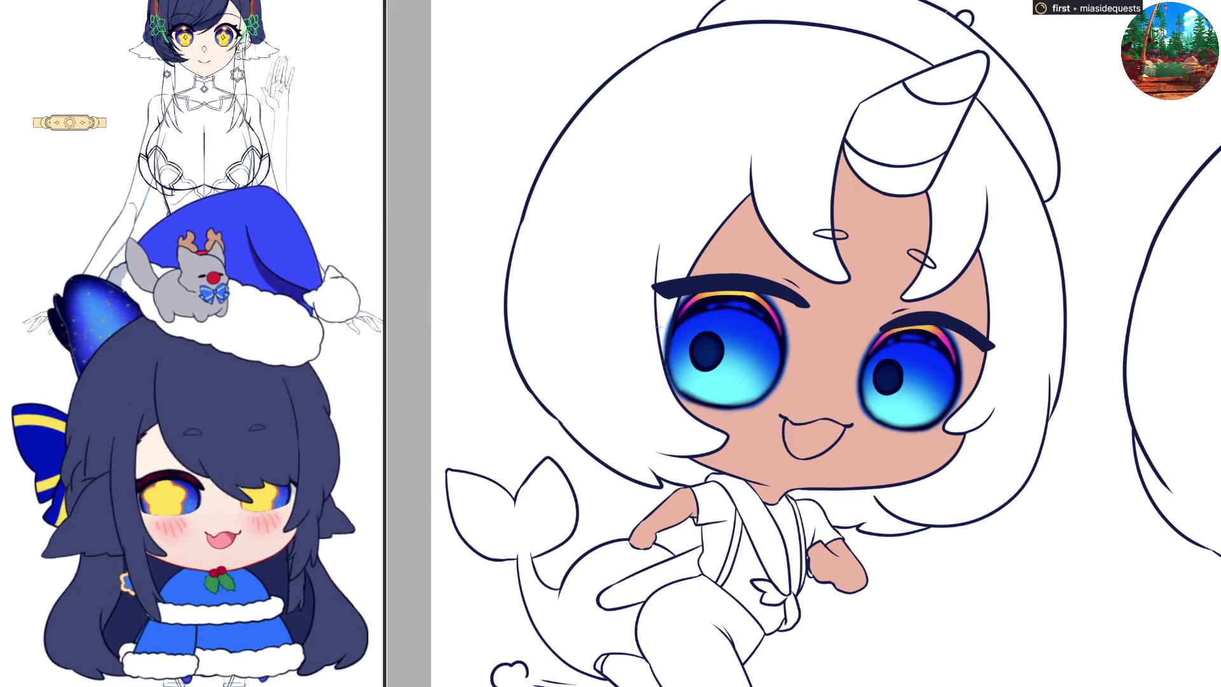
scroll(651, 316, "up", 2)
key("ctrl+t")
mouse_move(754, 393)
left_mouse_down()
mouse_move(768, 407)
mouse_move(759, 398)
left_mouse_up()
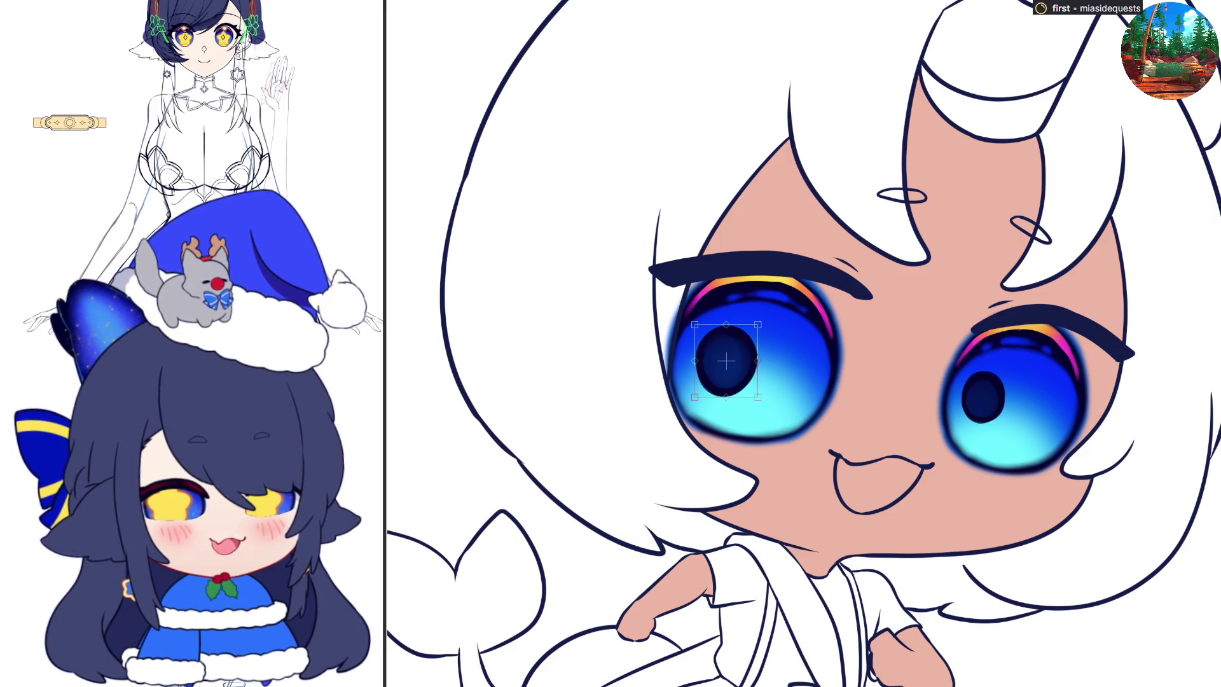
key("Return")
Step: Select the right pupil and shift it slightly down and right
left_click_drag(964, 368, 1023, 431)
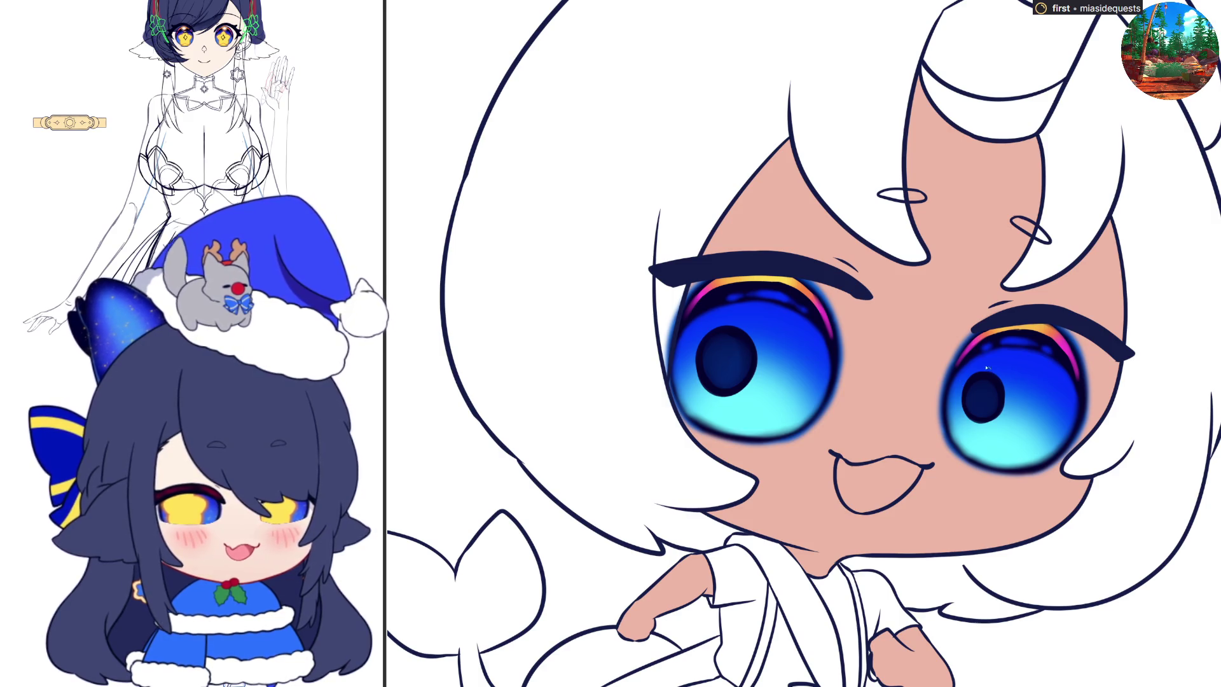
key("ctrl+t")
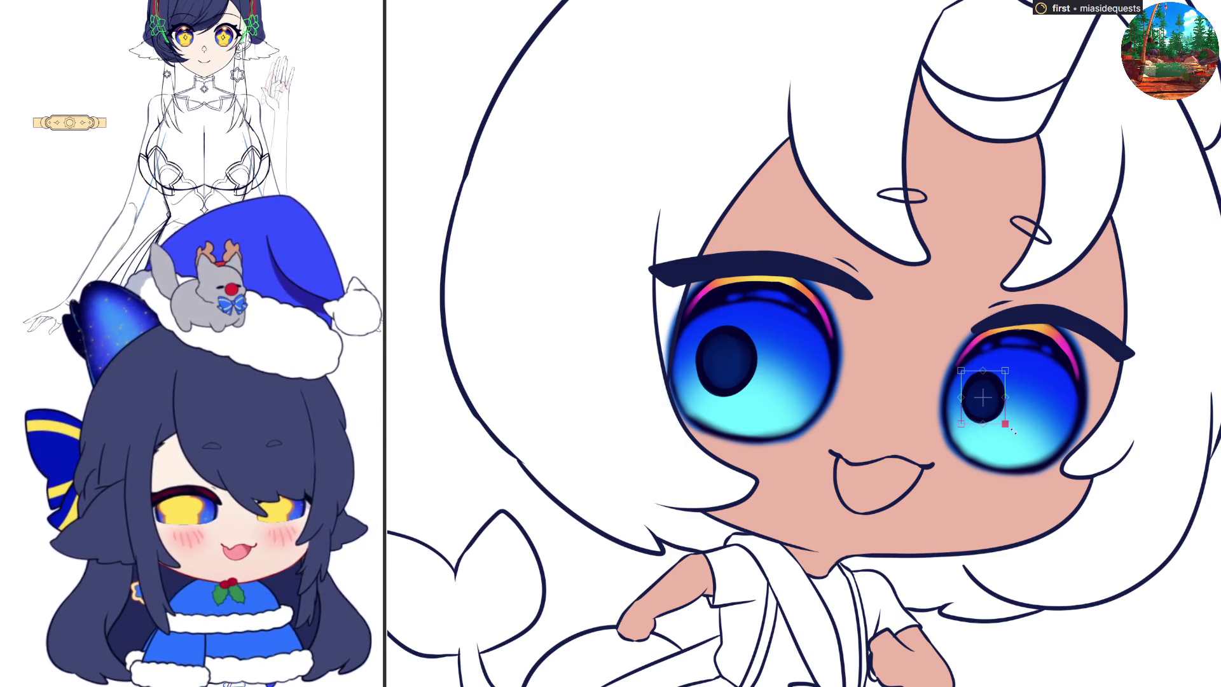
left_click_drag(988, 405, 984, 402)
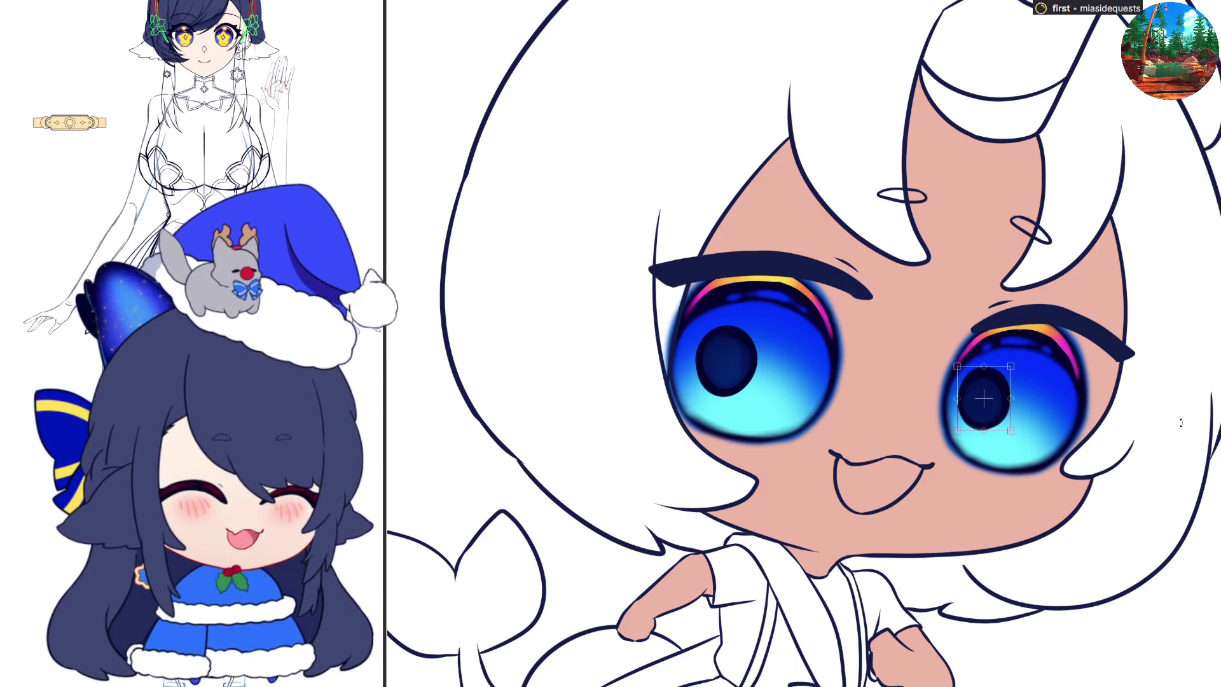
key("Return")
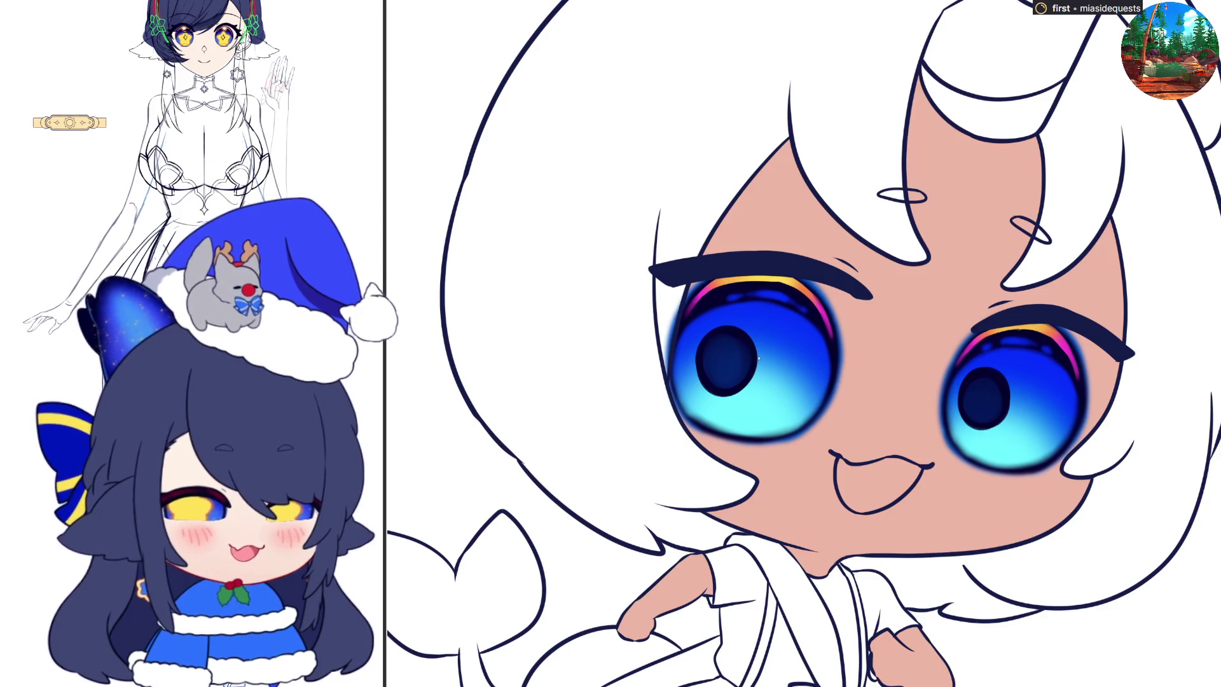
Step: Dab small light spots along the lower edges of the left and right eyes
scroll(758, 359, "down", 5)
scroll(758, 359, "left", 5)
scroll(678, 436, "up", 8)
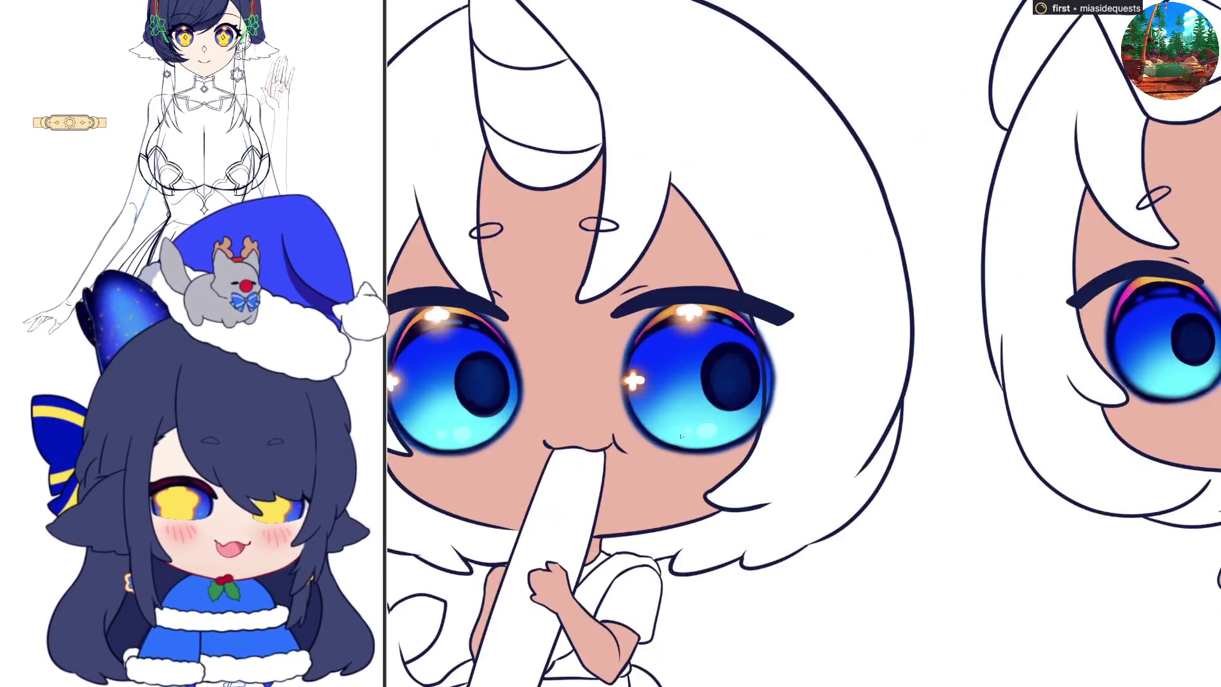
scroll(678, 437, "up", 4)
scroll(732, 407, "down", 5)
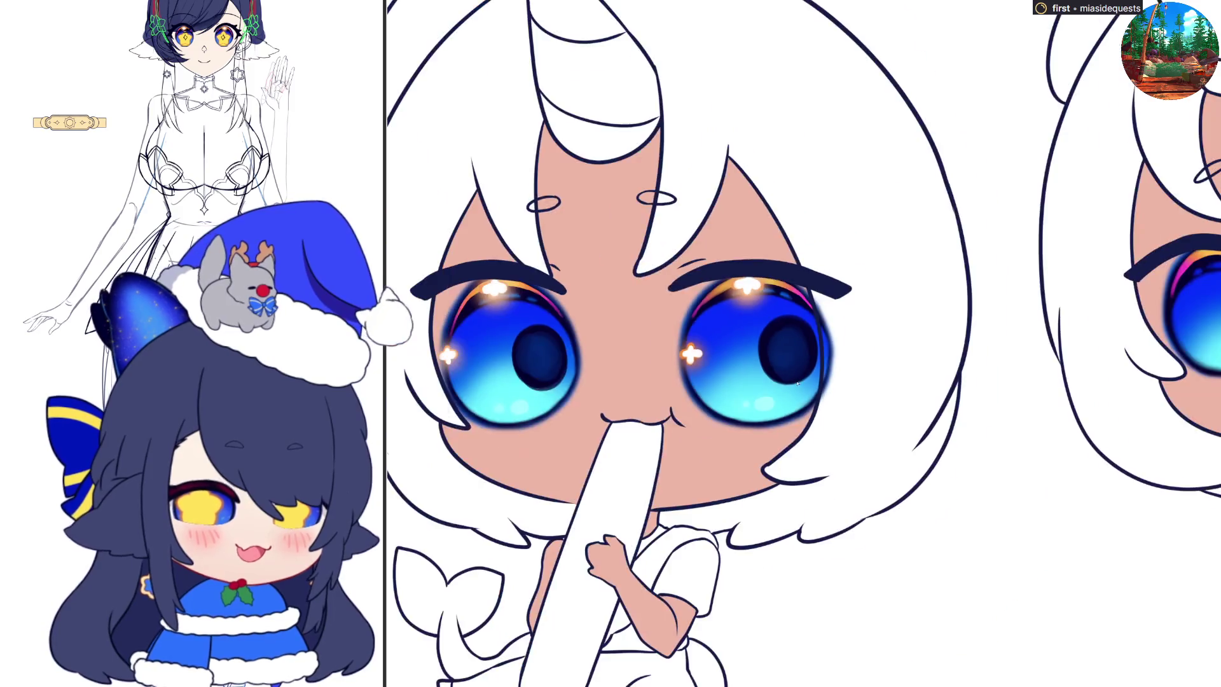
scroll(1148, 297, "up", 3)
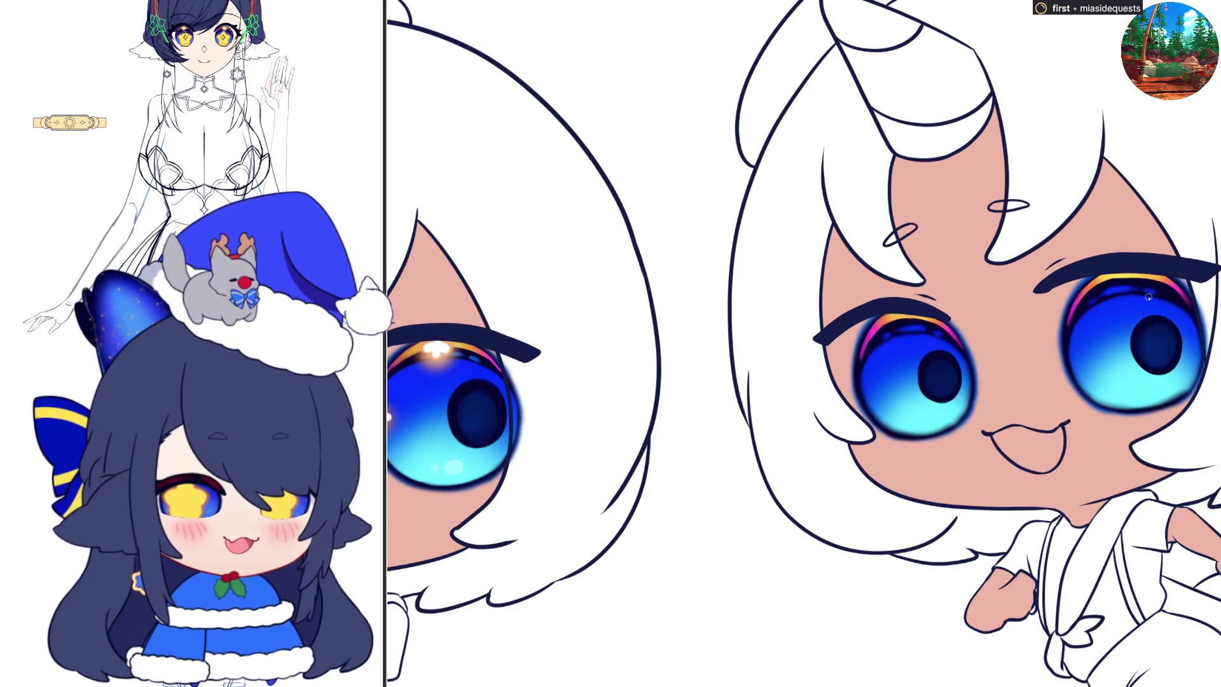
left_click(933, 413)
left_click(910, 414)
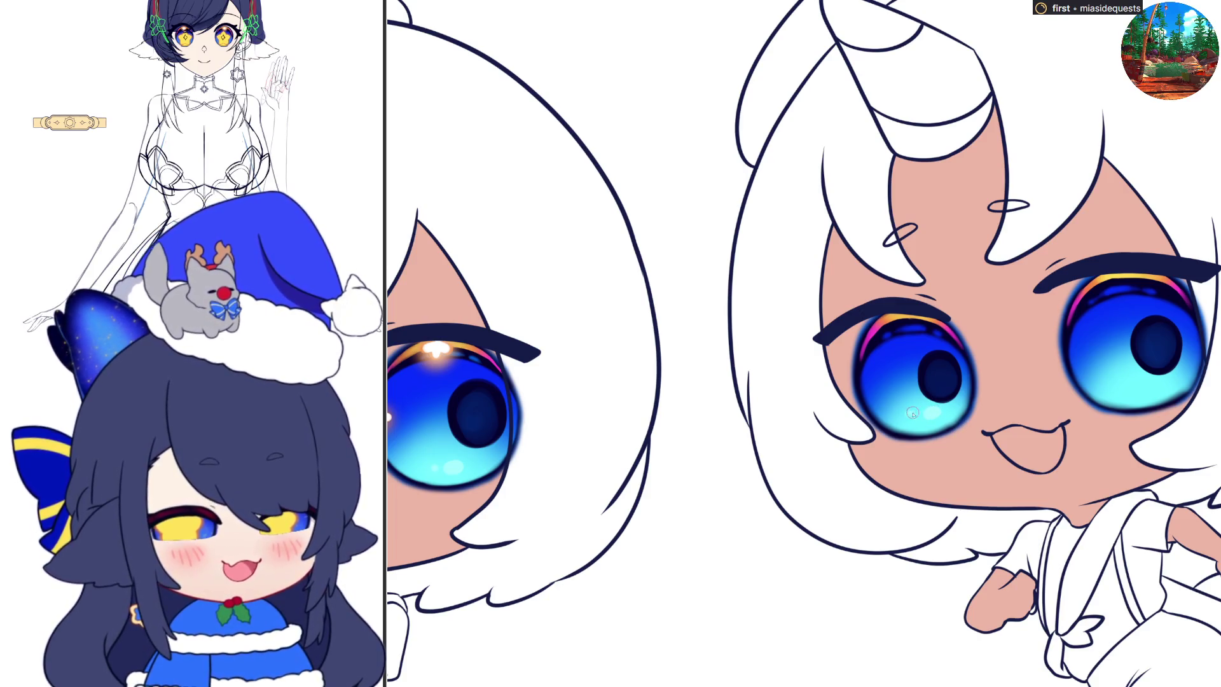
left_click(1148, 389)
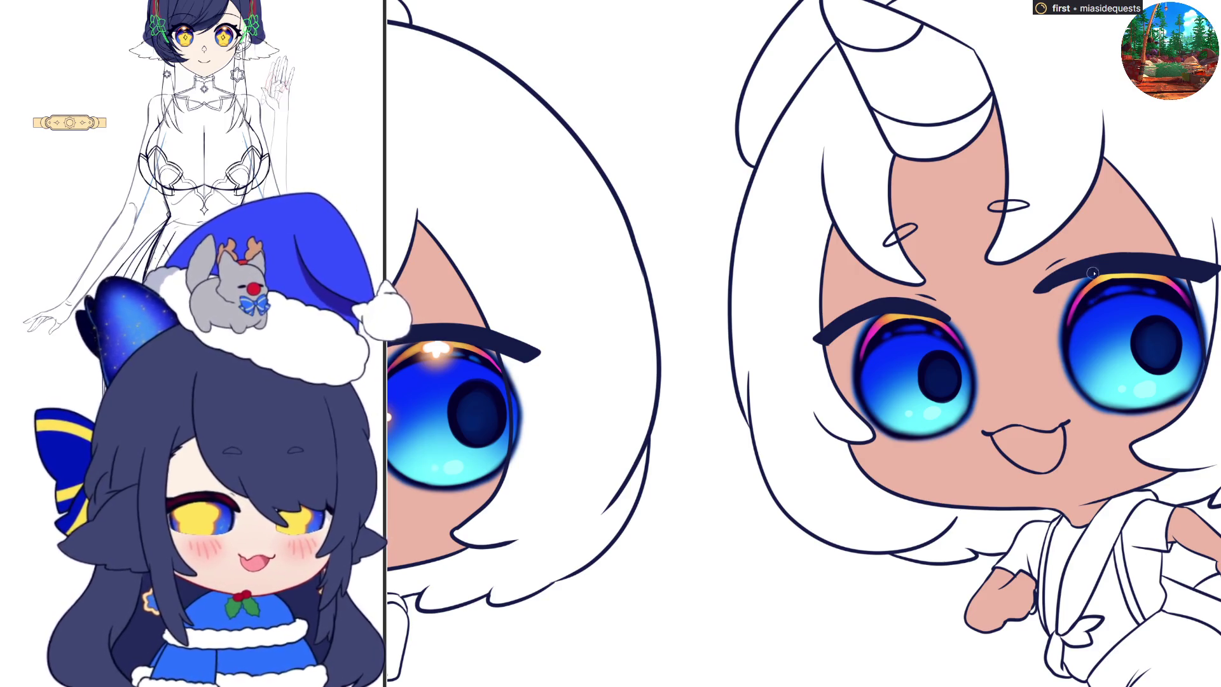
Step: Paint a cross-shaped sparkle on the right eye's upper rim and a glint on its left edge
left_click(1123, 284)
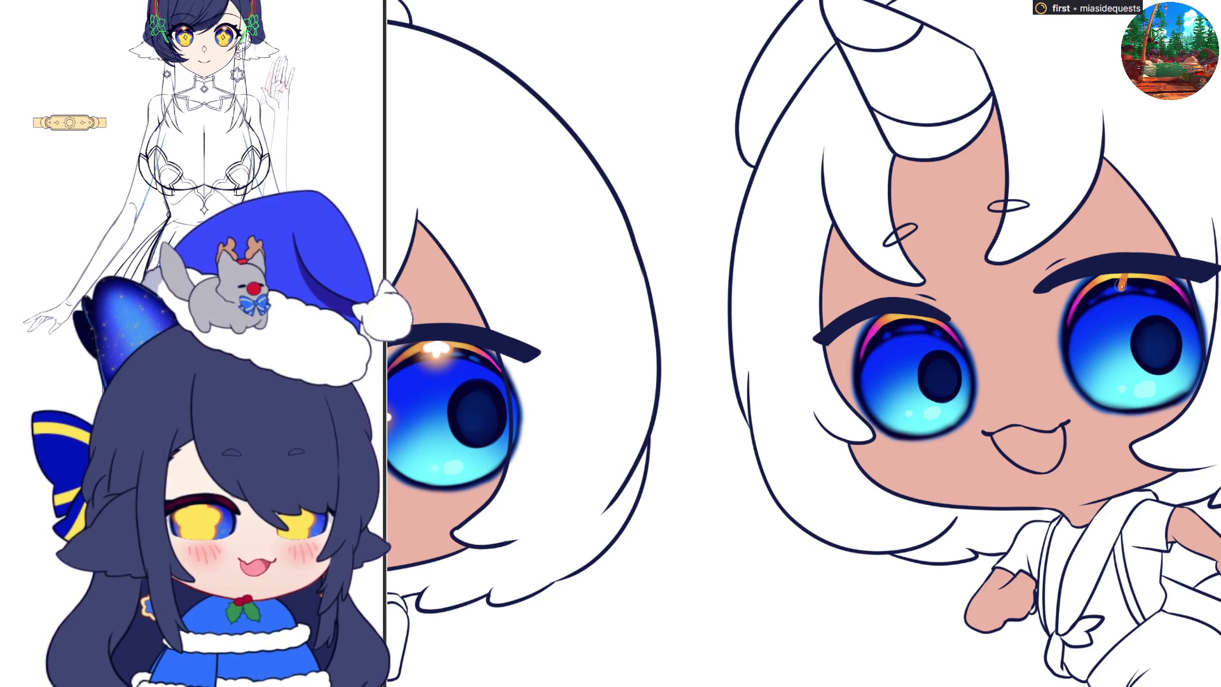
left_click_drag(1131, 283, 1123, 285)
left_click_drag(1073, 341, 1089, 341)
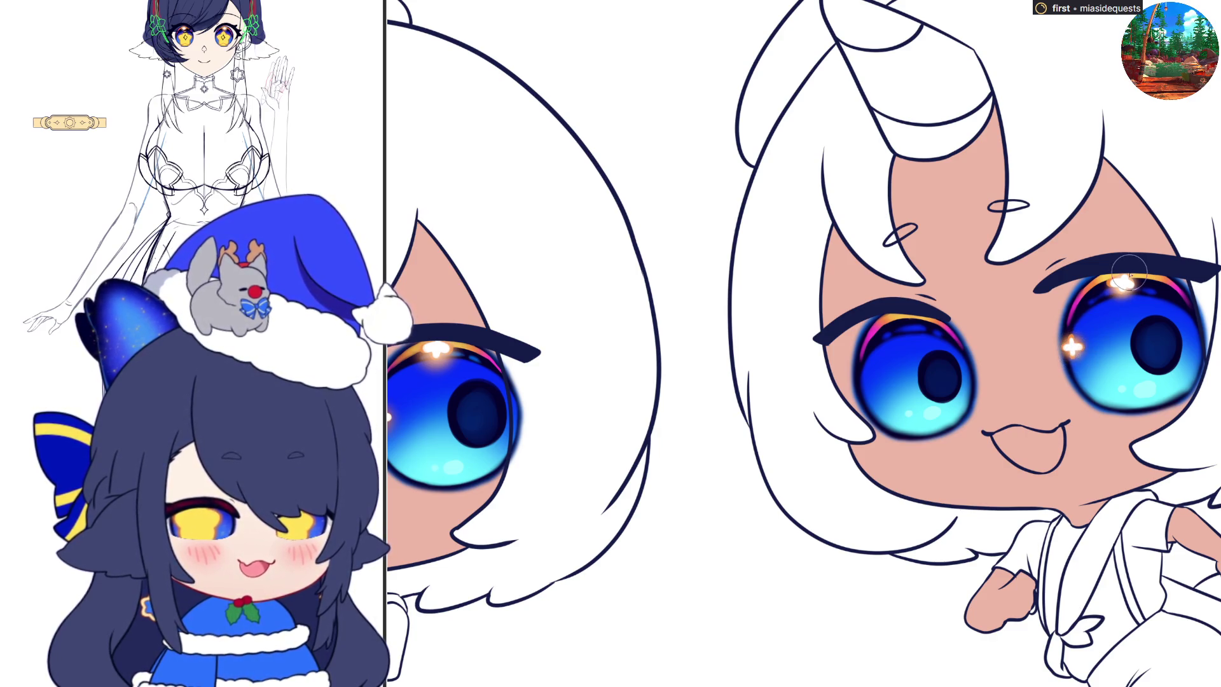
Step: Dab a highlight on the left eye's top rim and a small glint on its left edge
left_click_drag(904, 323, 902, 326)
left_click_drag(860, 378, 868, 386)
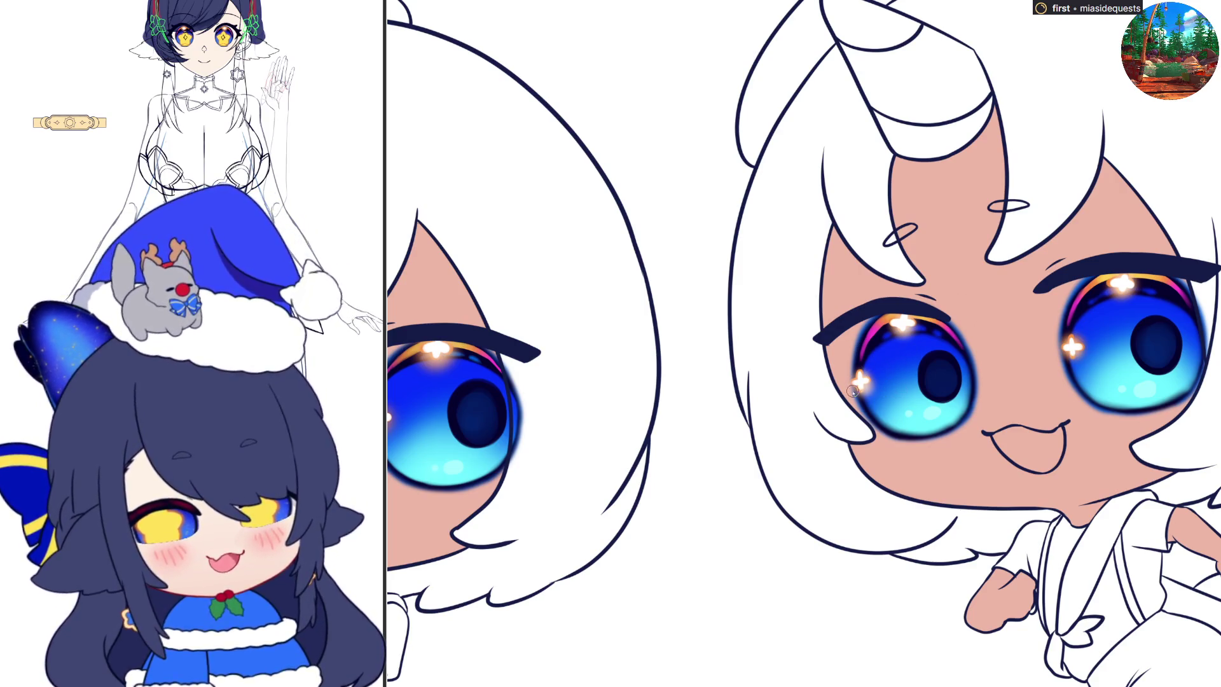
Step: Stroke a thin pale highlight down the right eye's left rim, extending it further down
mouse_move(830, 340)
left_mouse_down()
mouse_move(879, 428)
mouse_move(919, 440)
mouse_move(955, 419)
left_mouse_up()
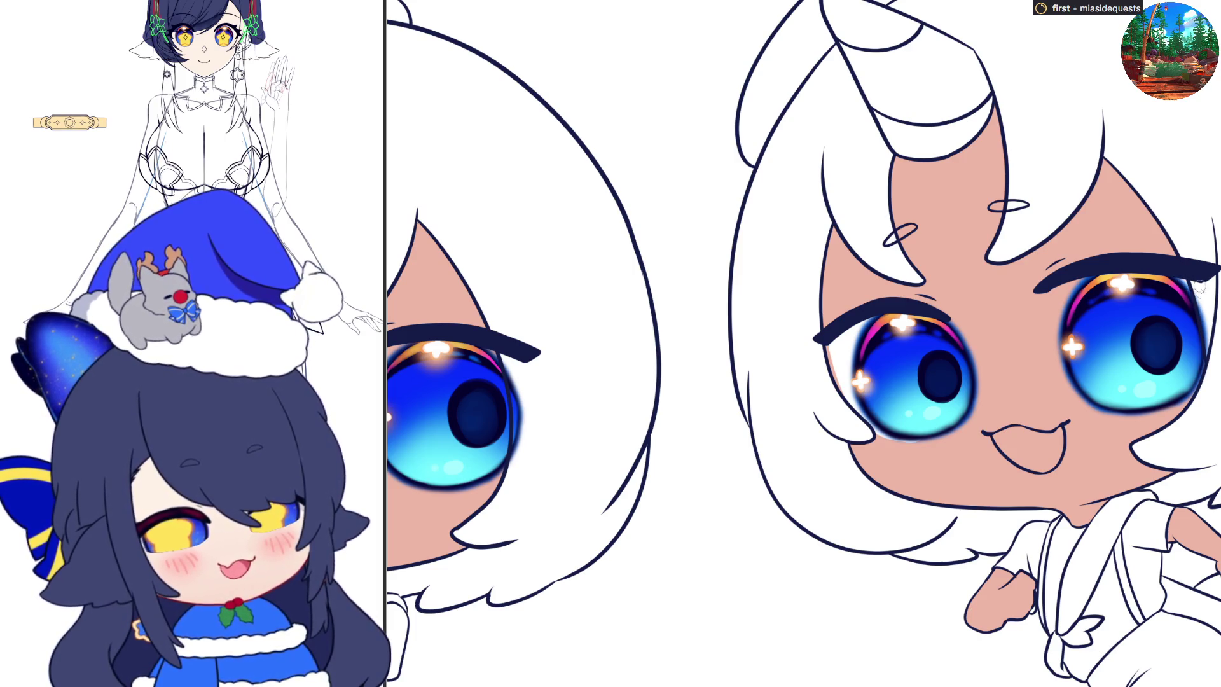
left_click_drag(1058, 279, 1066, 369)
left_click_drag(1058, 302, 1067, 360)
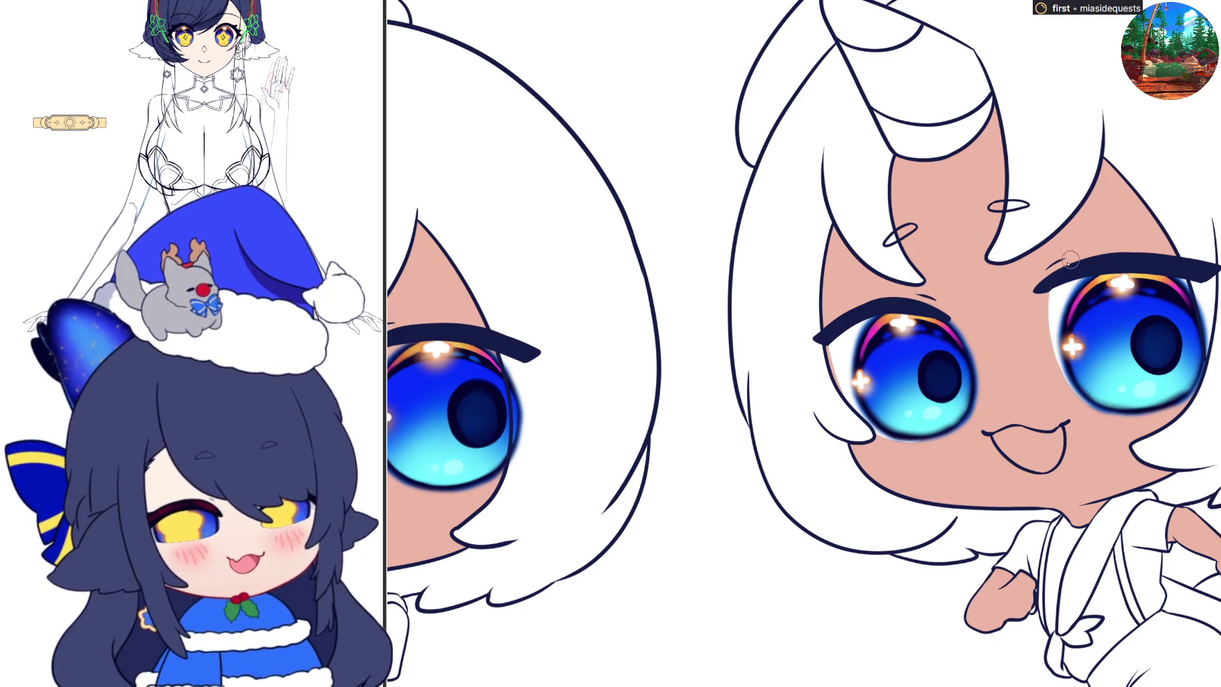
Step: Shrink the brush and zoom in on the finger-sucking chibi's face
key("bracketleft")
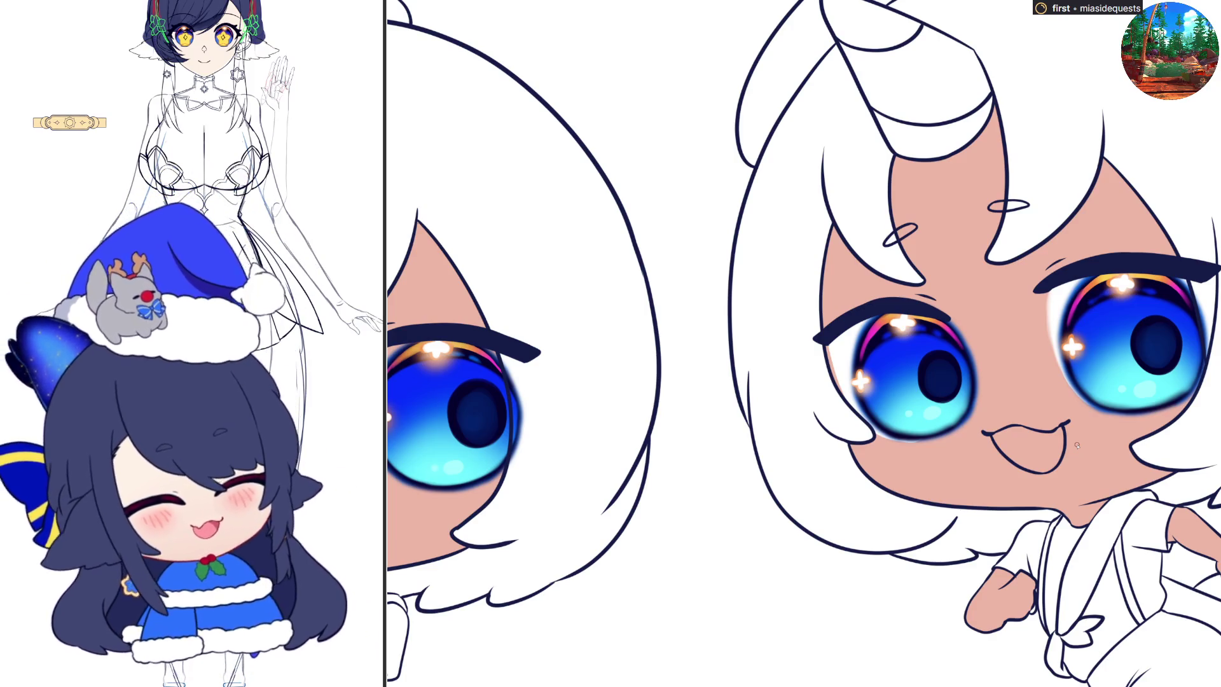
scroll(1077, 445, "down", 3)
scroll(402, 474, "up", 3)
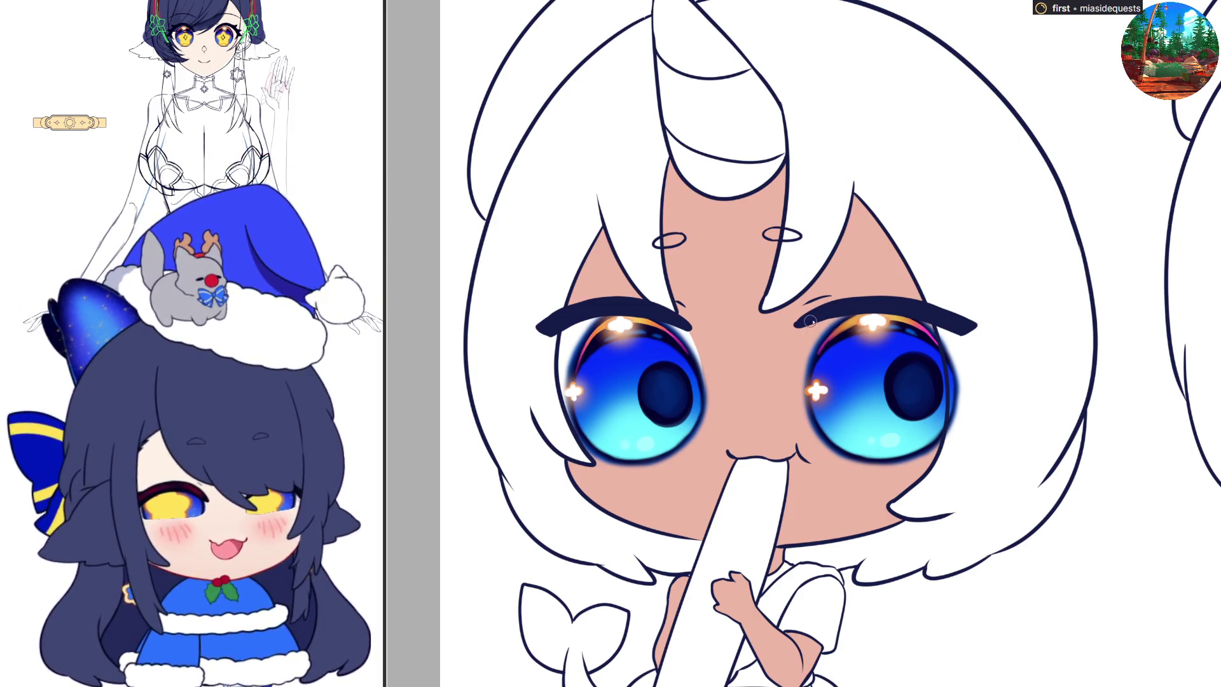
Step: Airbrush a soft light highlight along the chibi's inner eye rim, then fill the open mouth purple
left_click_drag(808, 321, 804, 375)
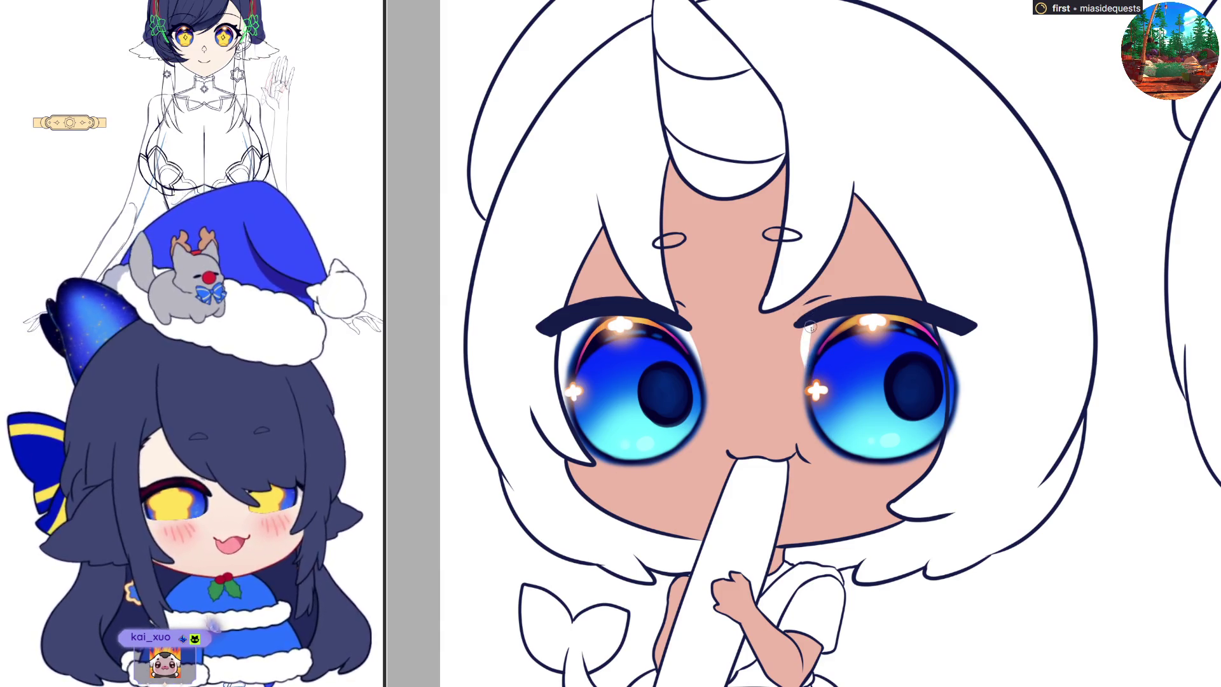
mouse_move(811, 328)
left_mouse_down()
mouse_move(814, 404)
mouse_move(803, 391)
mouse_move(802, 422)
left_mouse_up()
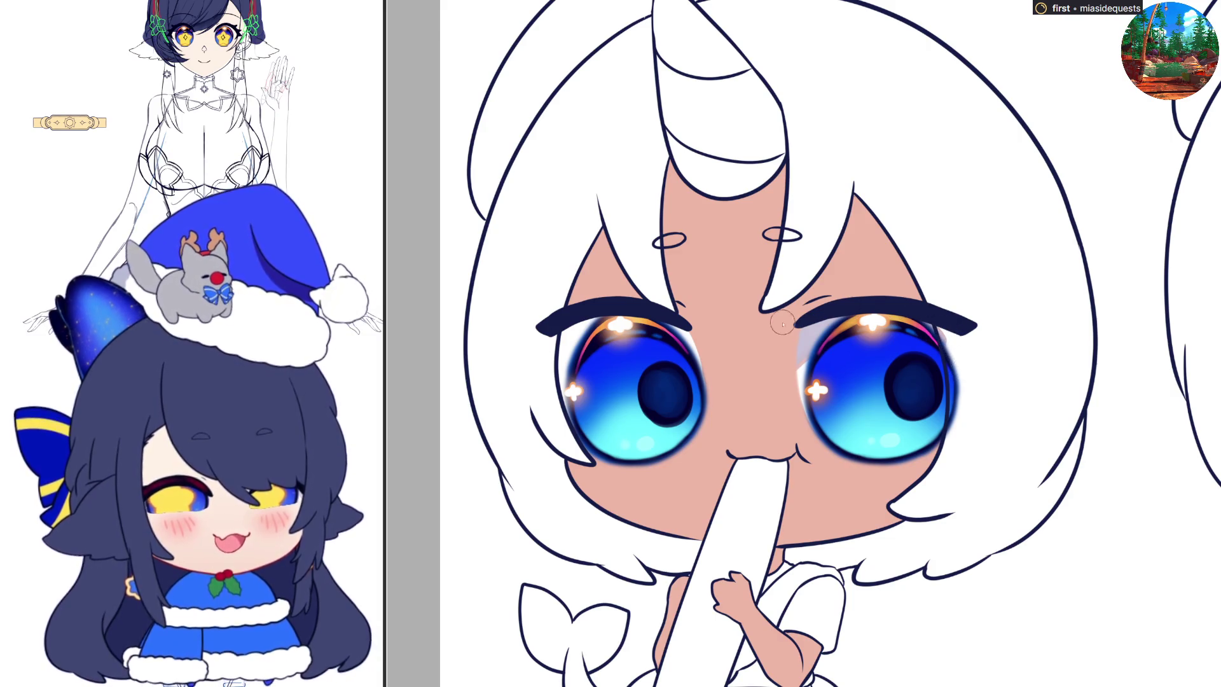
key("h")
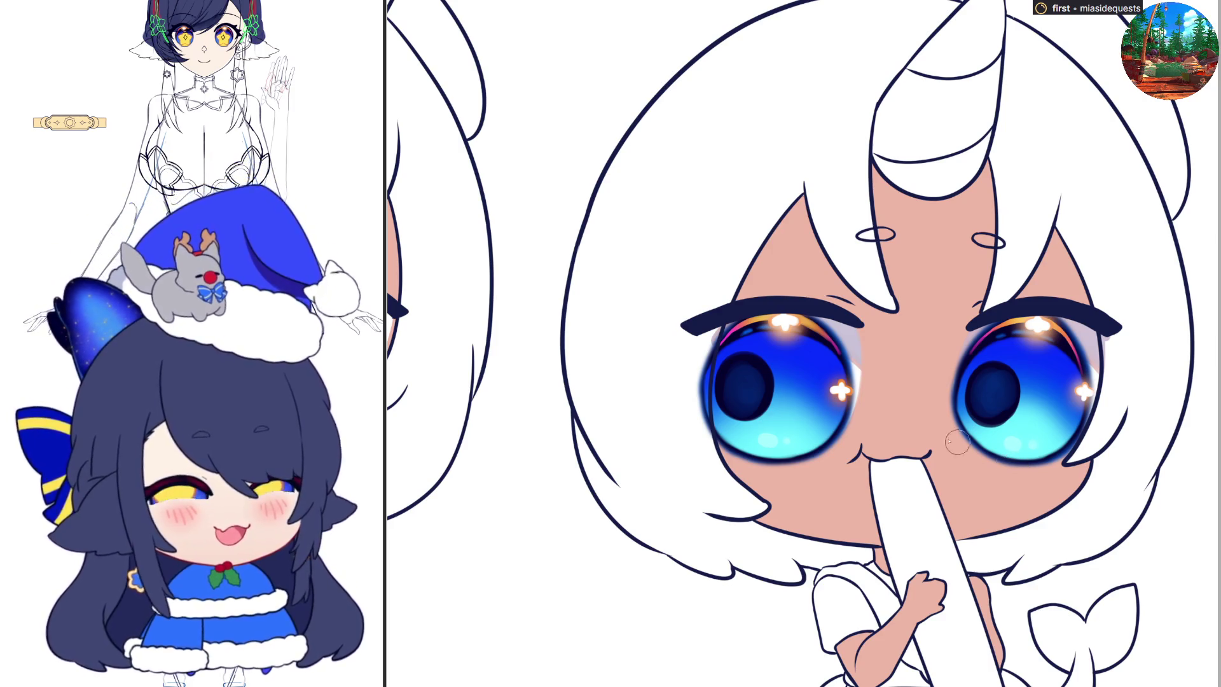
scroll(1016, 466, "down", 5)
scroll(1113, 409, "up", 5)
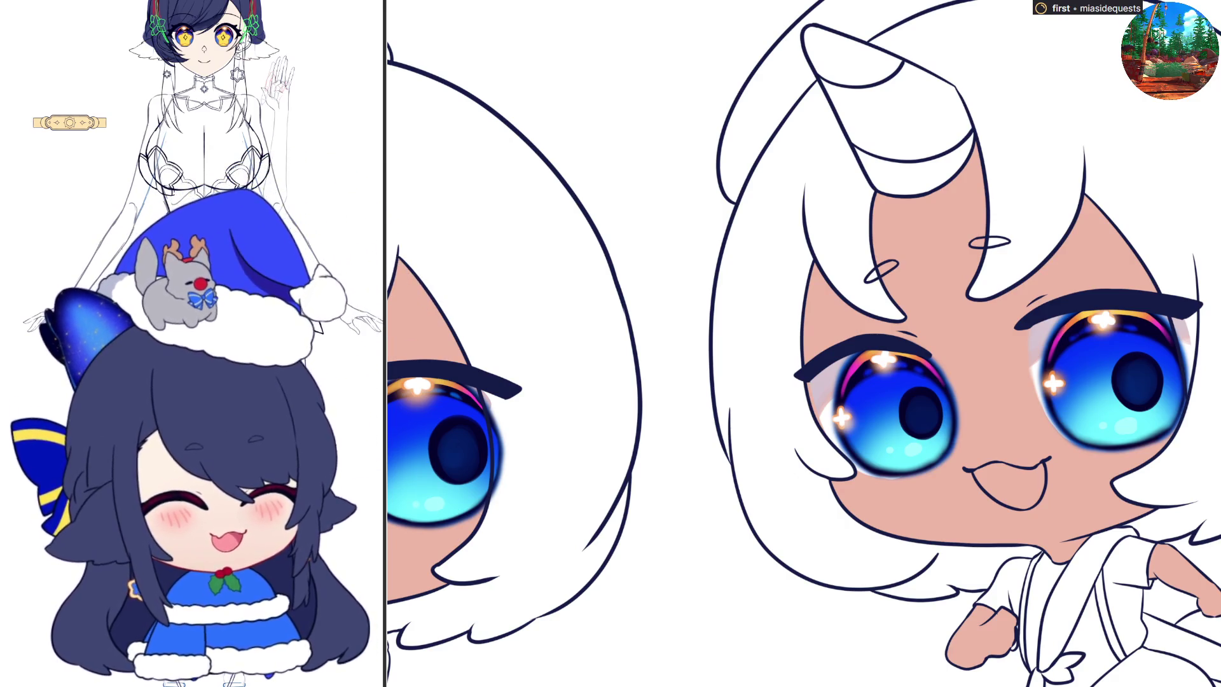
left_click(1026, 499)
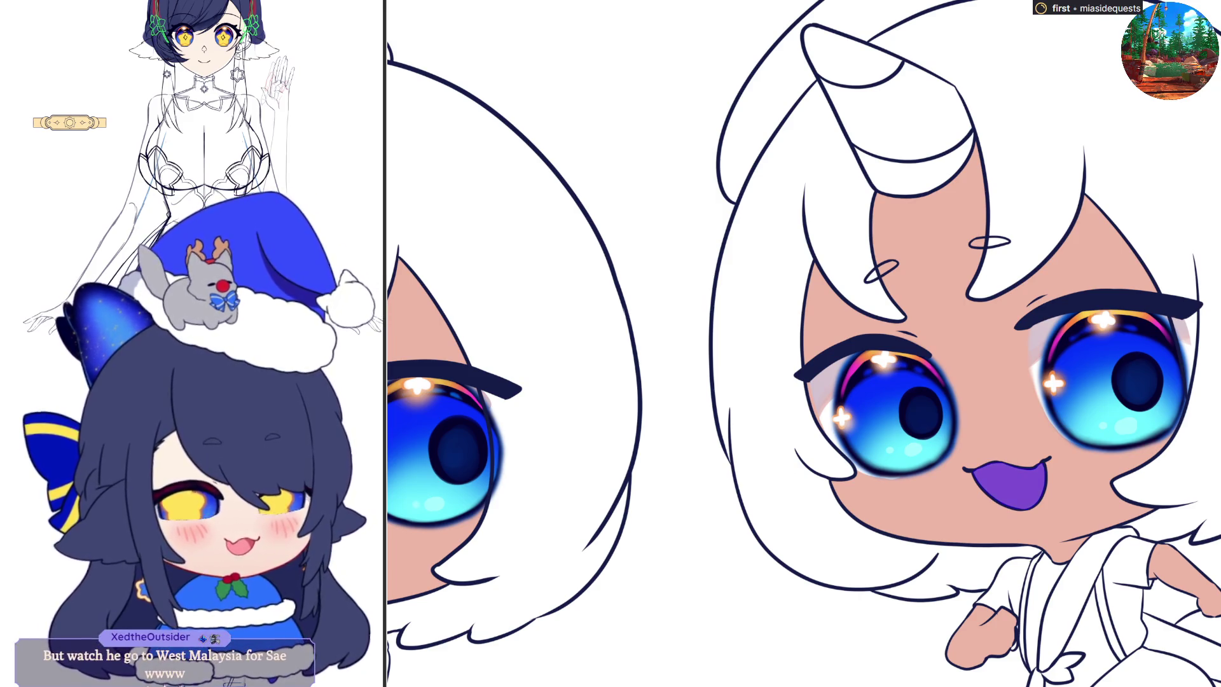
Step: Recolour the open mouth's fill from purple to pink and check the mirrored view
left_click(1030, 471)
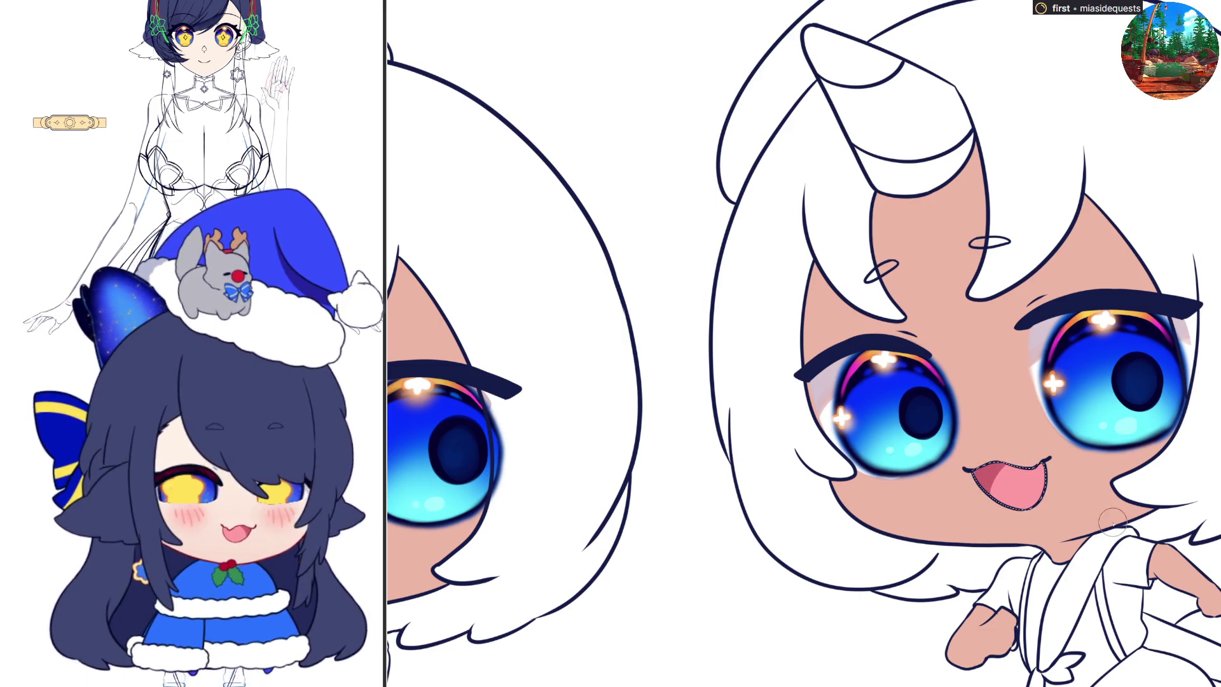
key("h")
key("h")
scroll(1012, 530, "down", 4)
scroll(515, 449, "up", 3)
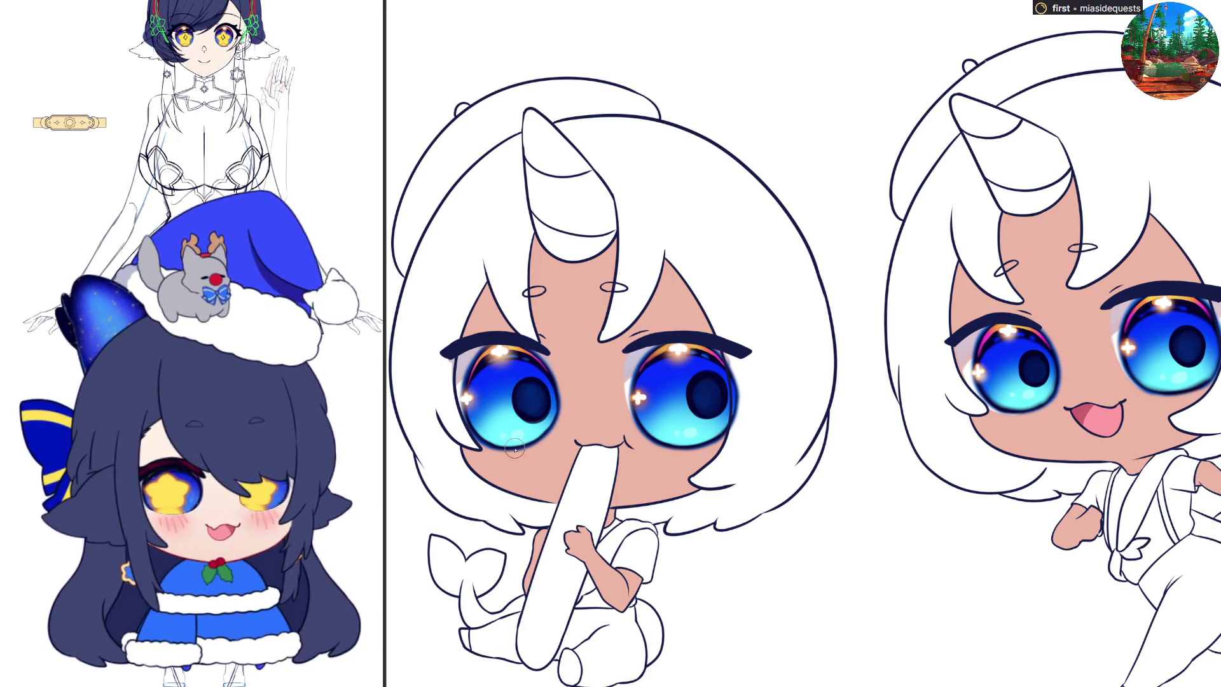
Step: Move both of the finger-sucking chibi's pupils up slightly with a transform
scroll(529, 407, "up", 1)
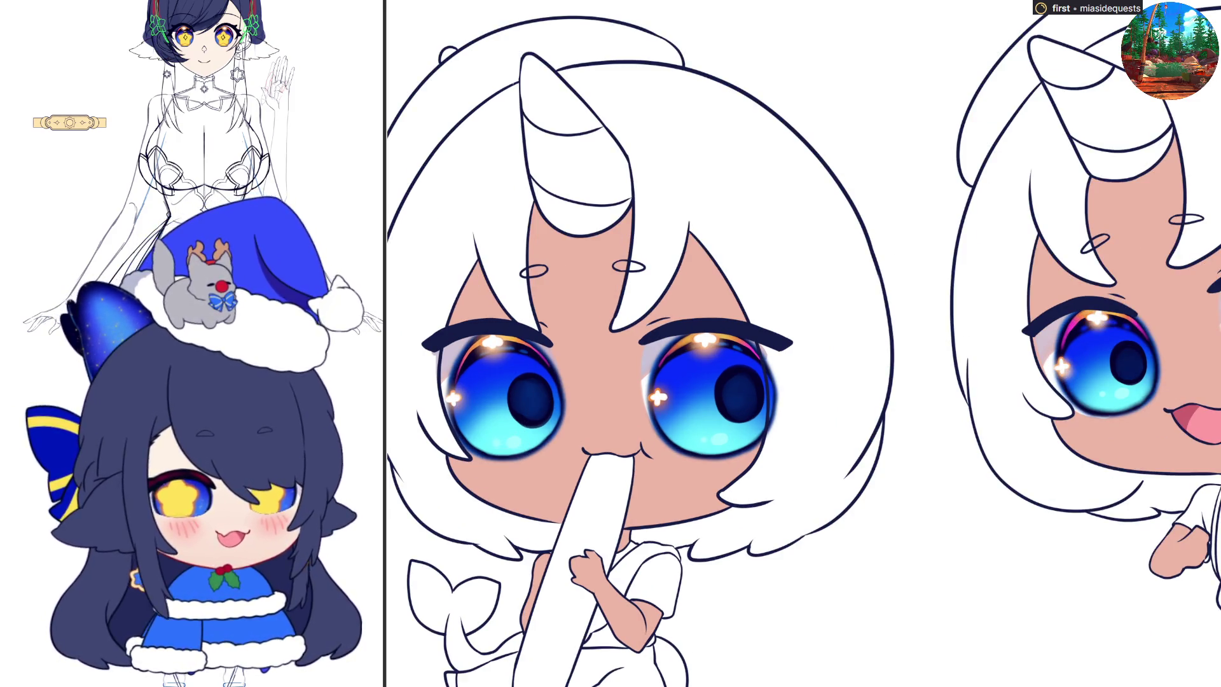
mouse_move(528, 366)
left_mouse_down()
mouse_move(499, 377)
mouse_move(671, 460)
mouse_move(789, 386)
mouse_move(751, 364)
mouse_move(697, 359)
mouse_move(620, 378)
mouse_move(654, 412)
left_mouse_up()
key("ctrl+t")
key("Return")
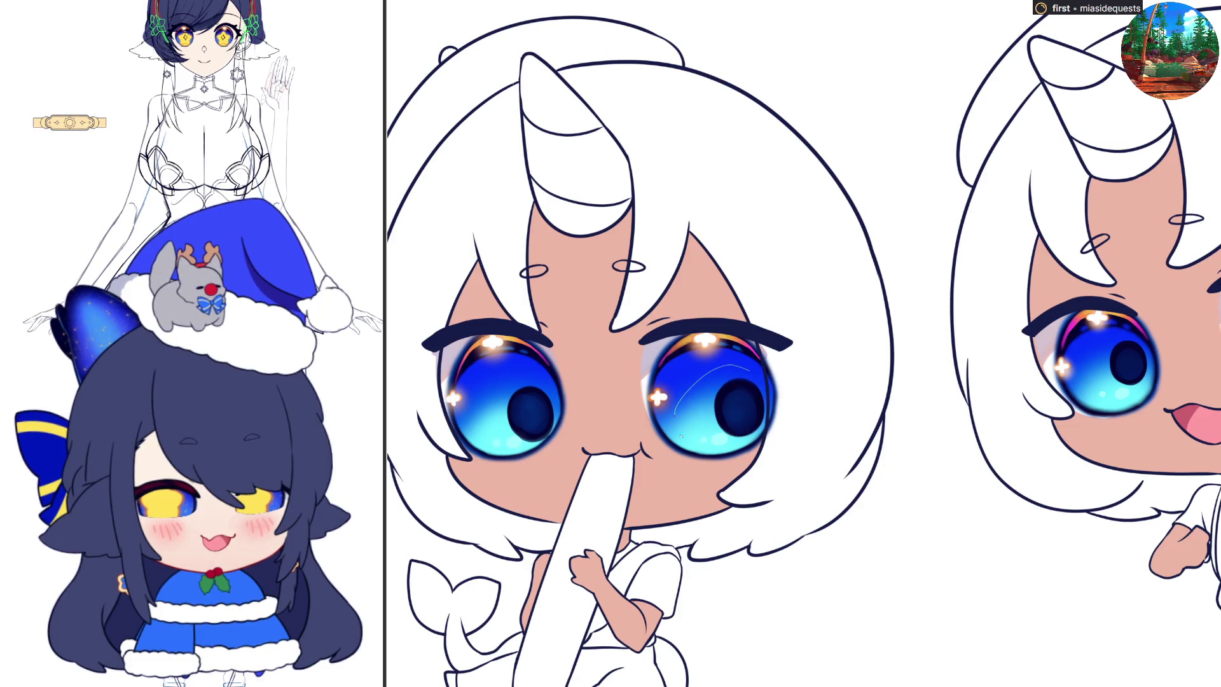
key("ctrl+d")
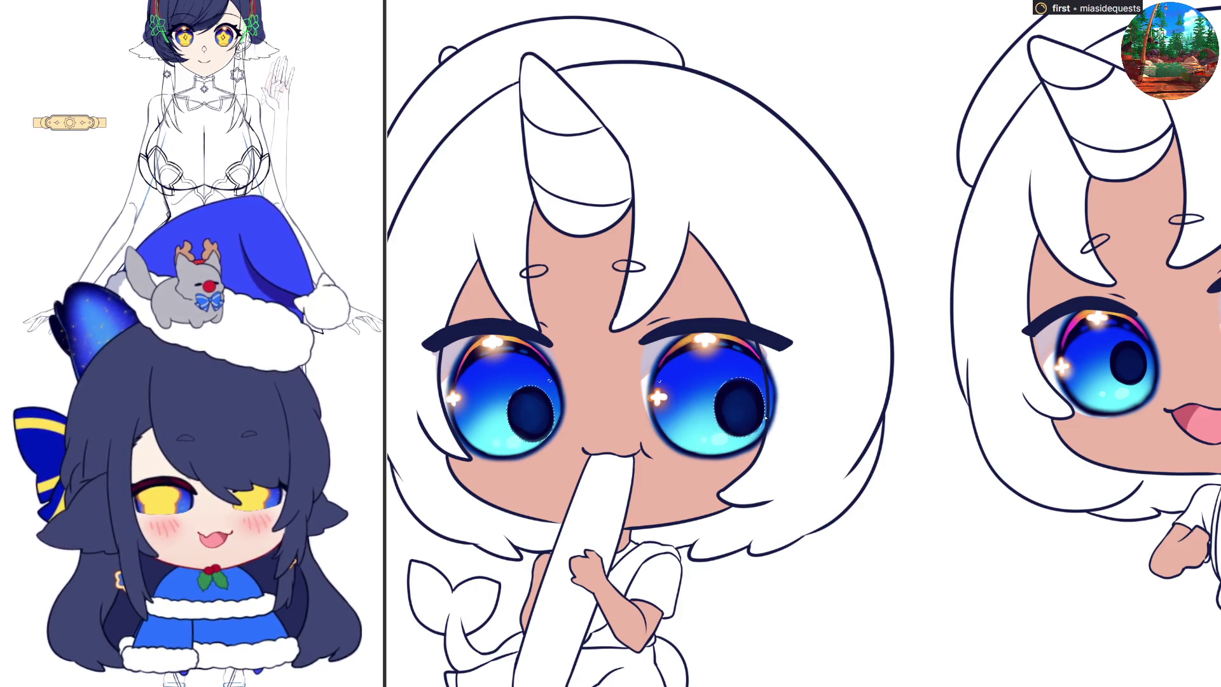
key("ctrl+t")
mouse_move(721, 390)
left_mouse_down()
mouse_move(699, 385)
mouse_move(700, 409)
mouse_move(712, 409)
left_mouse_up()
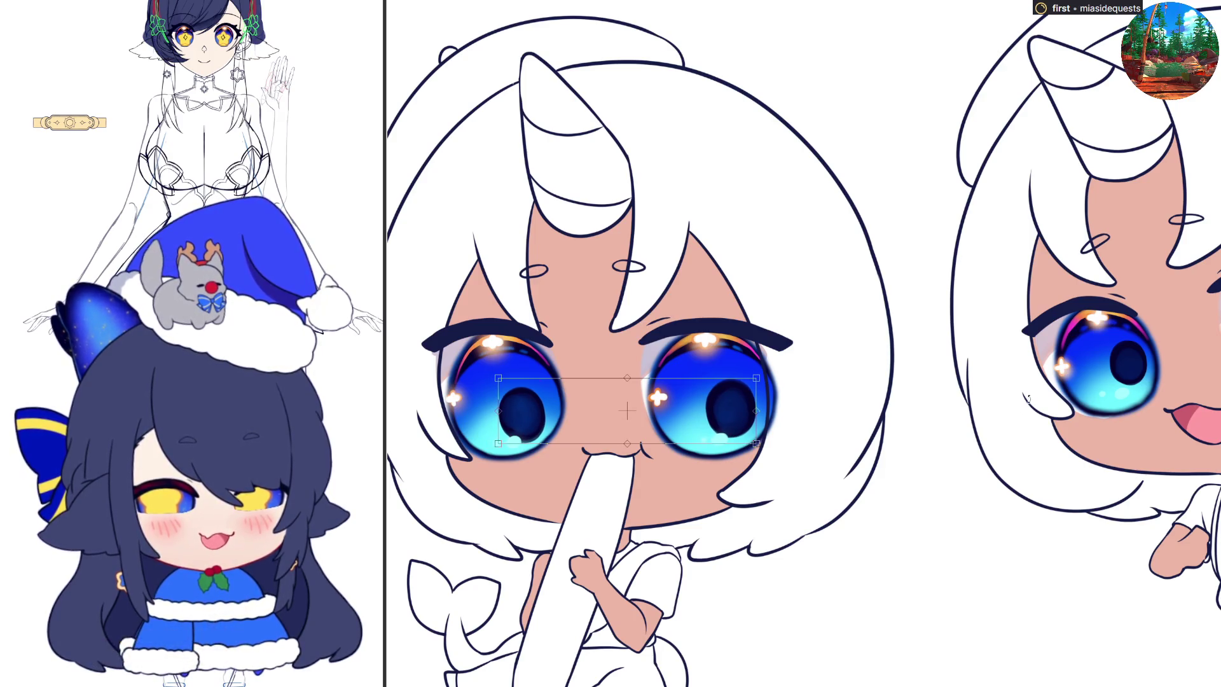
left_click_drag(612, 399, 616, 394)
key("Return")
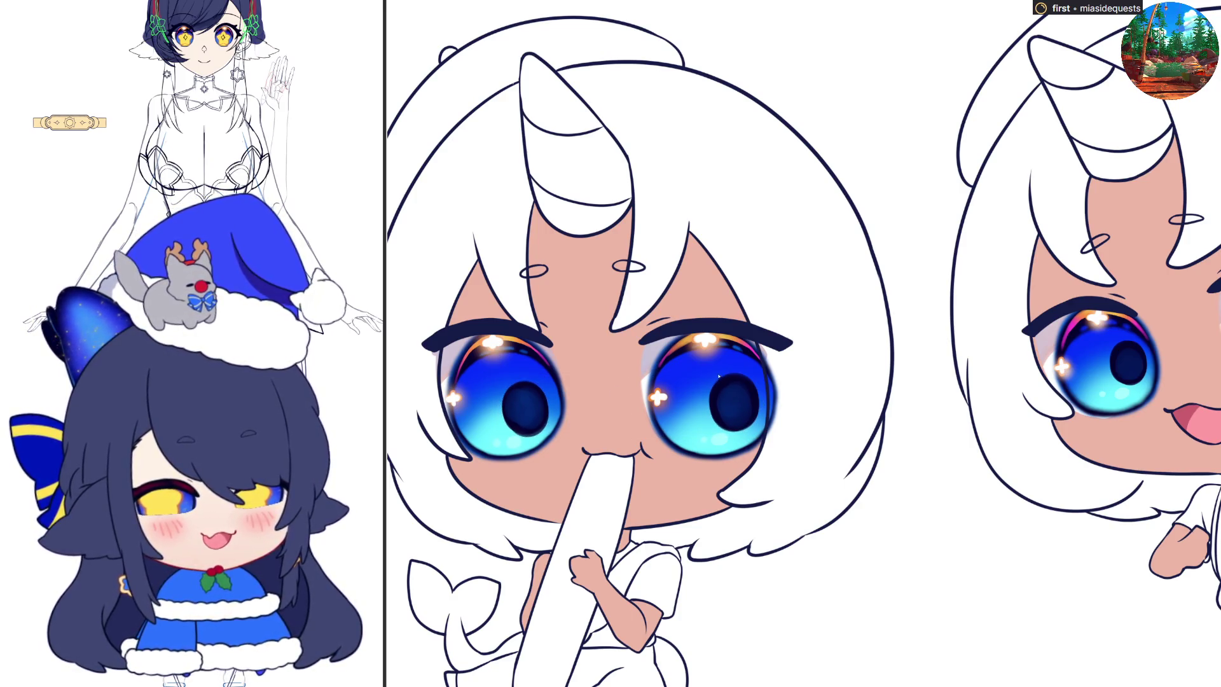
Step: Select the right pupil alone and fine-tune its placement
mouse_move(709, 369)
left_mouse_down()
mouse_move(764, 382)
mouse_move(731, 442)
mouse_move(706, 372)
mouse_move(716, 410)
left_mouse_up()
key("ctrl+t")
key("Return")
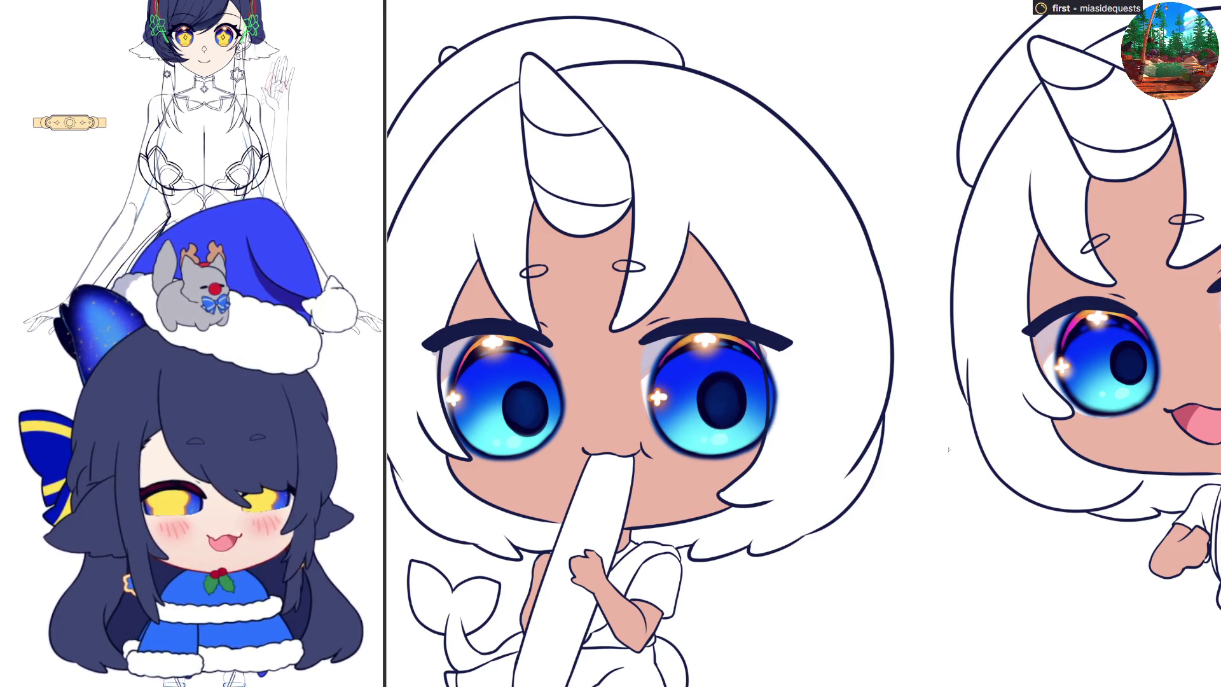
scroll(845, 480, "down", 5)
Step: Bucket-fill the hair strands of the open-mouthed chibi and the finger-sucking chibi with light blue
key("h")
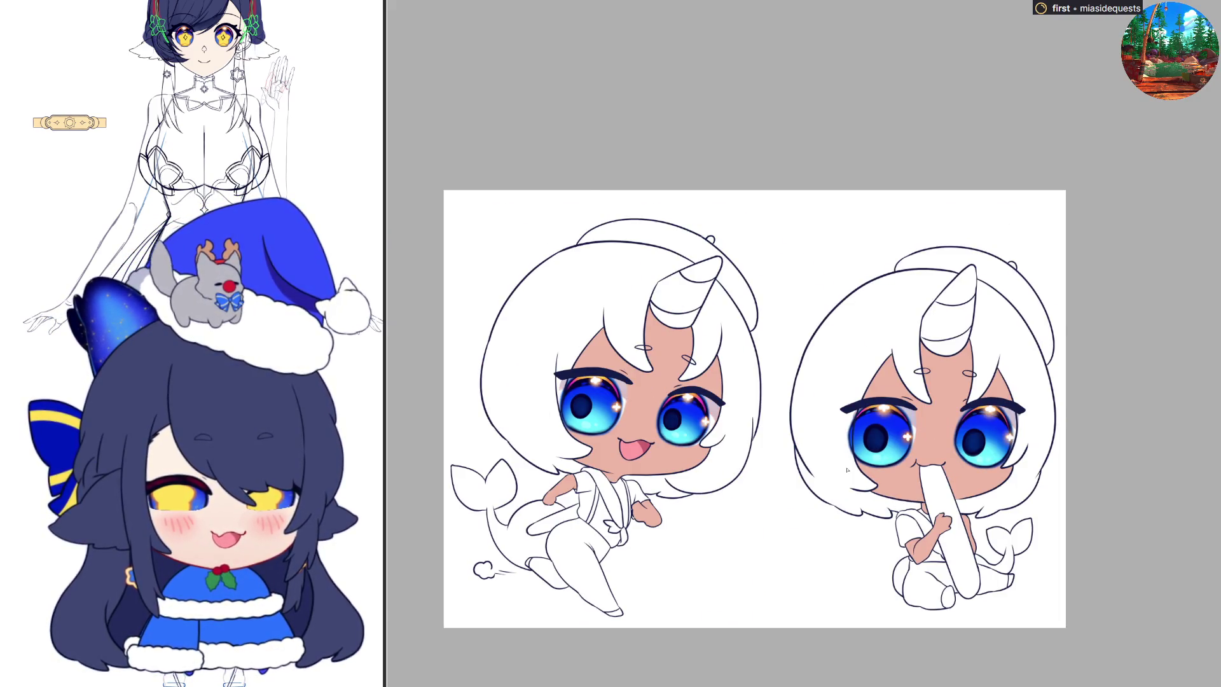
key("h")
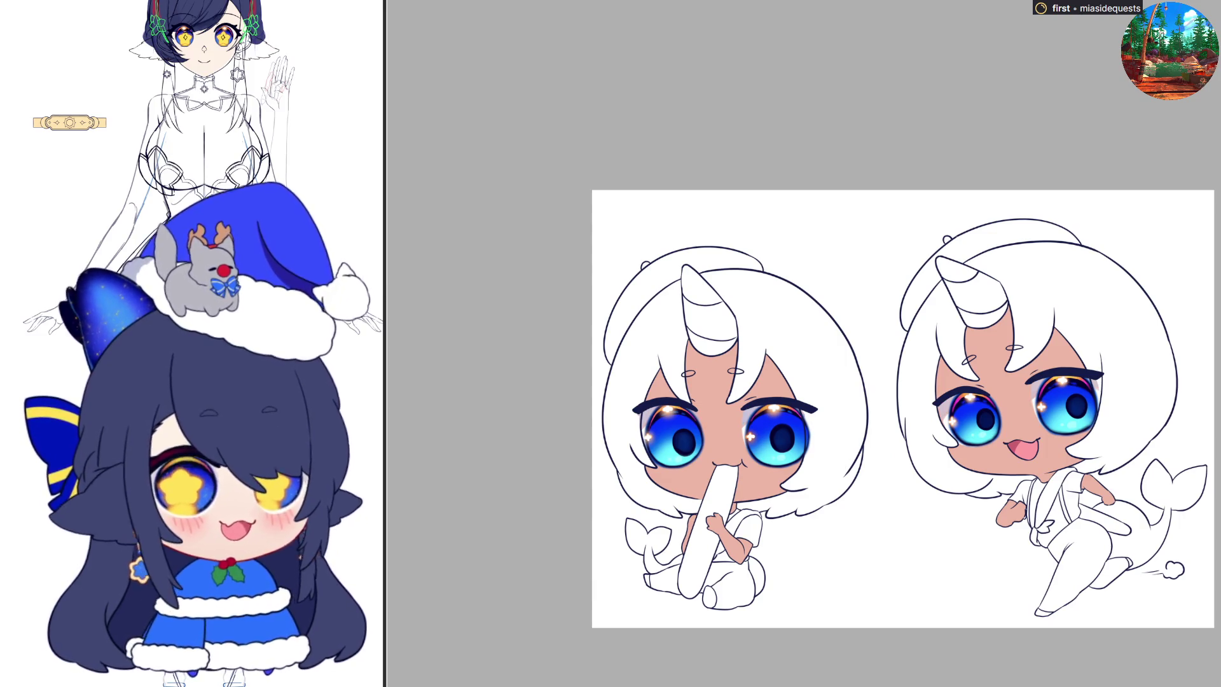
left_click(988, 321)
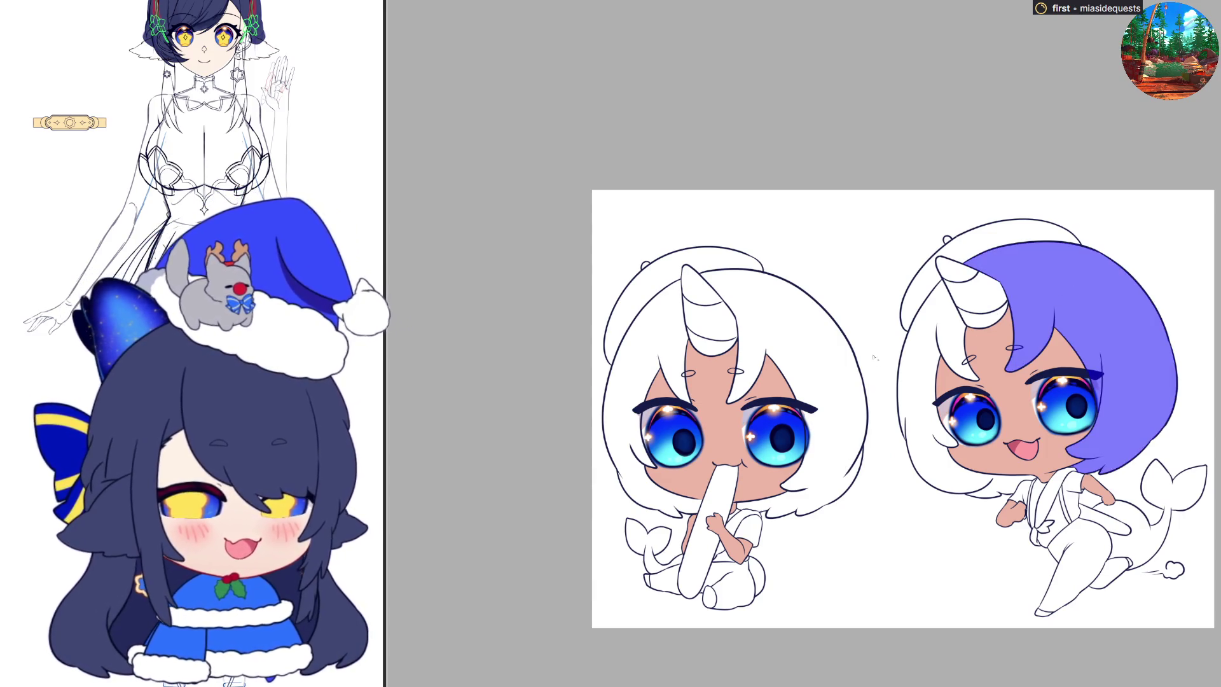
left_click(934, 336)
left_click(812, 372)
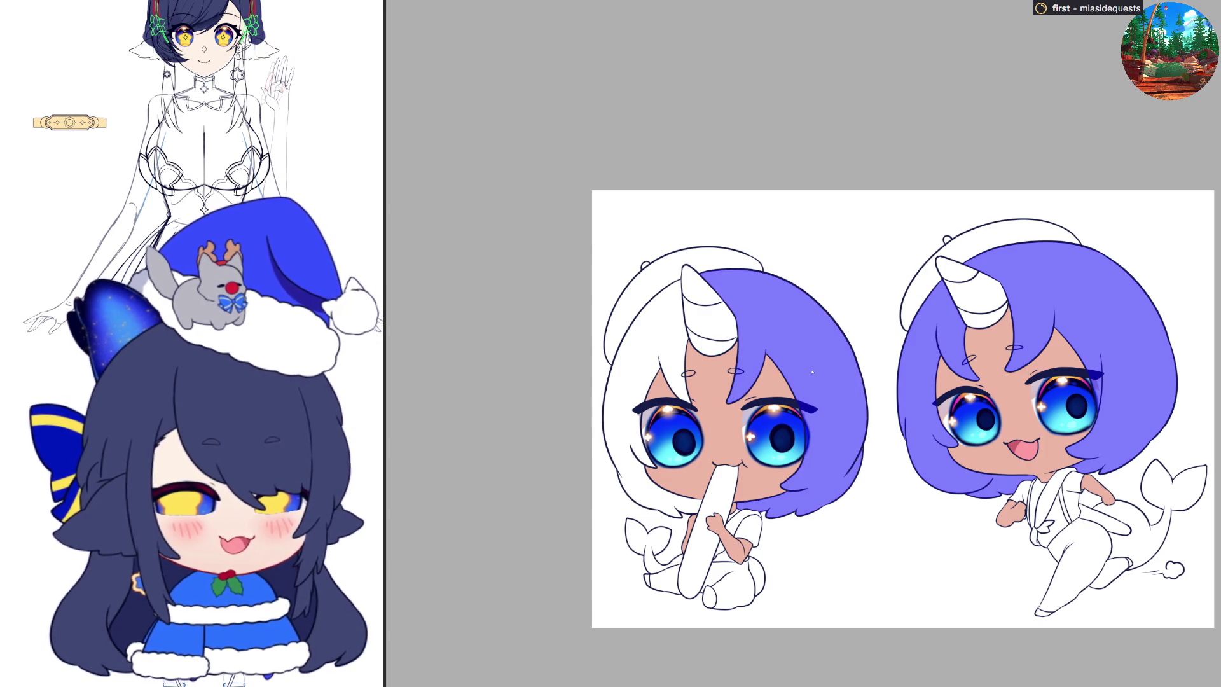
left_click(661, 355)
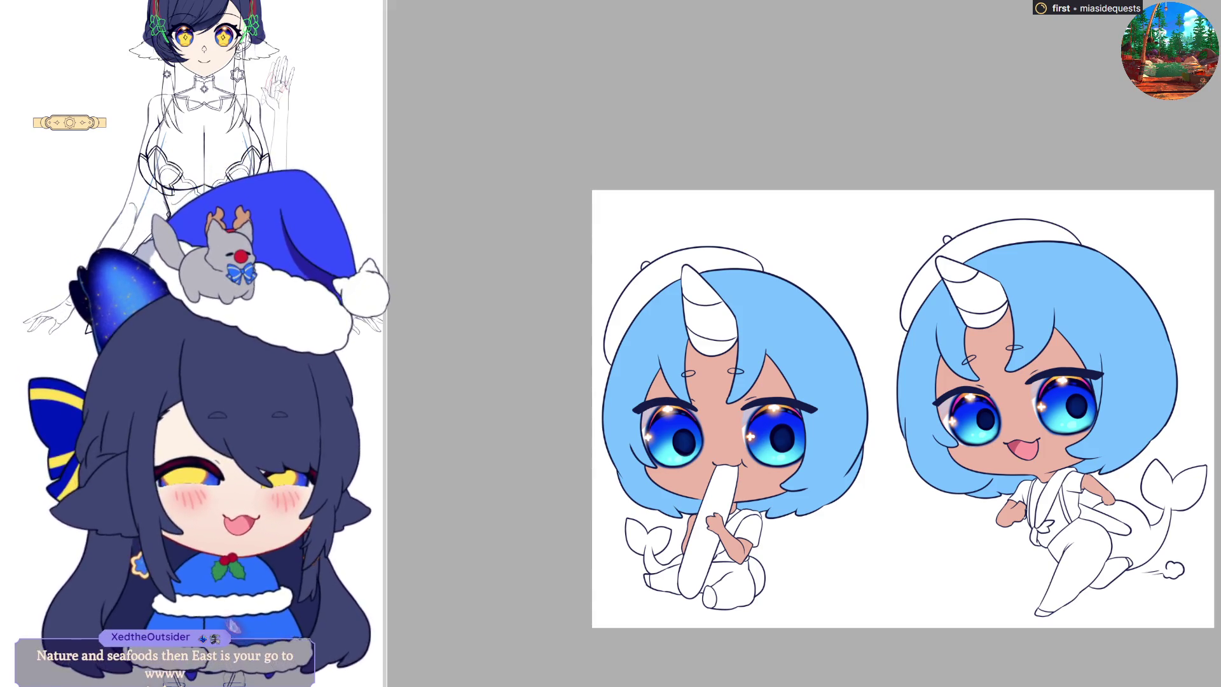
Step: Zoom out to see both chibis whole, zoom back in, and line the right chibi's hair edge in dark blue
scroll(903, 409, "down", 3)
scroll(903, 409, "up", 5)
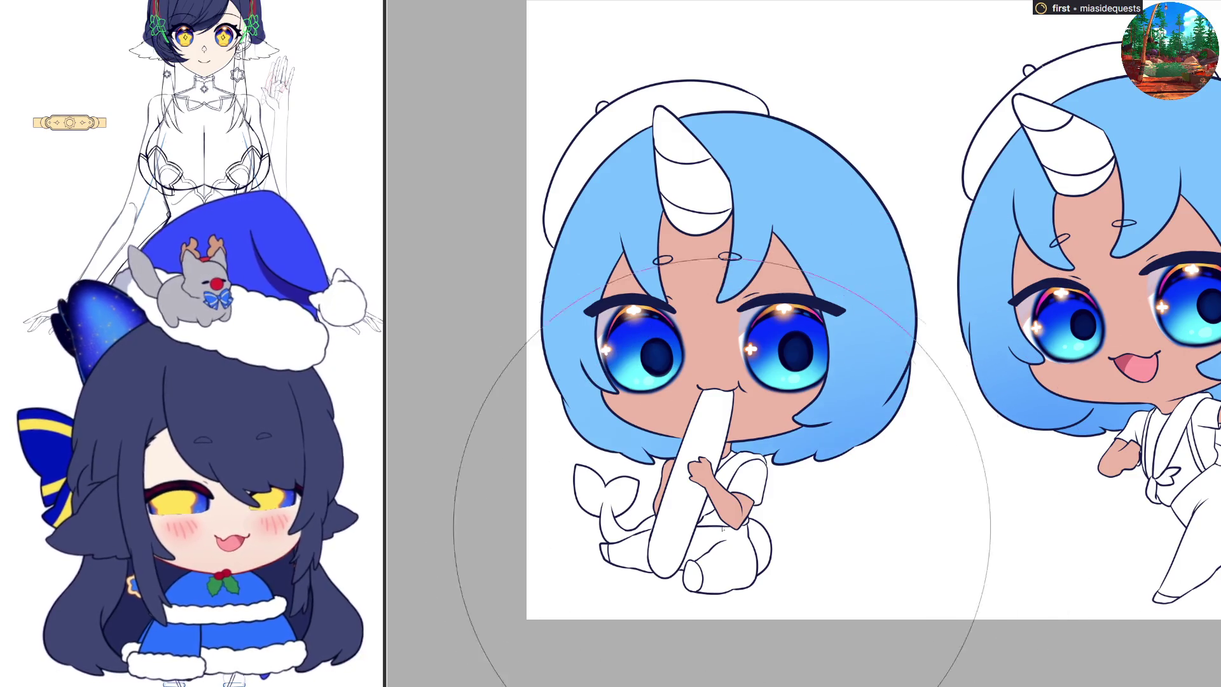
scroll(827, 526, "down", 3)
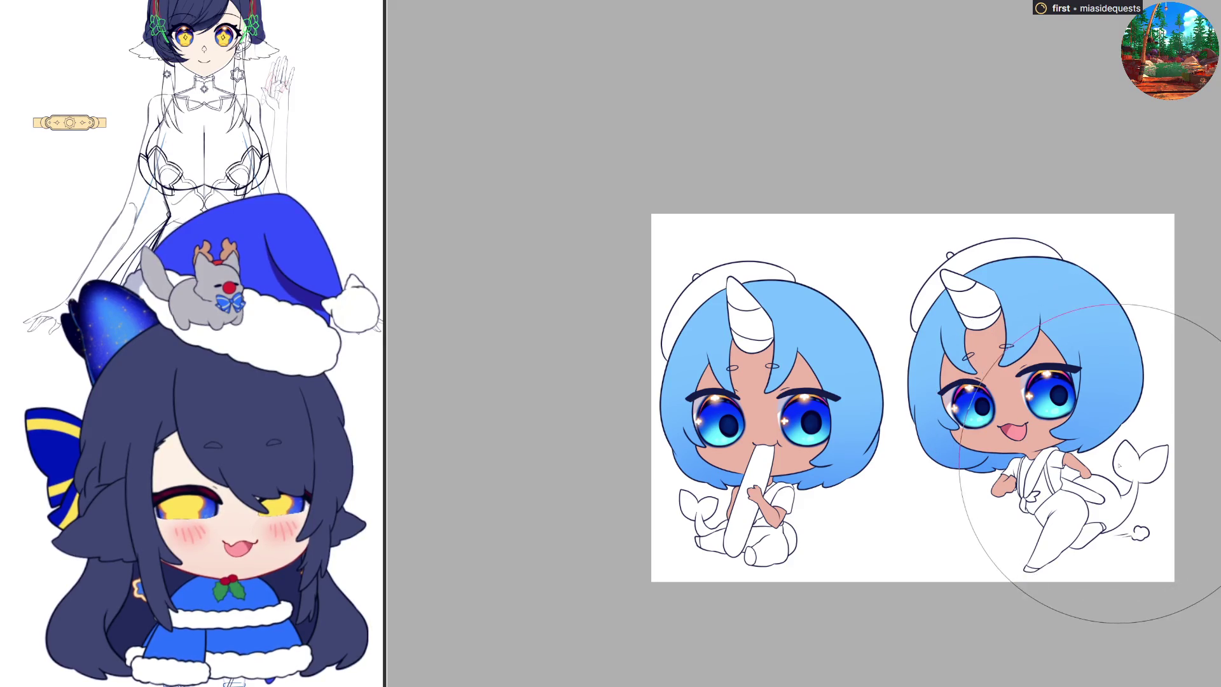
scroll(677, 356, "up", 2)
scroll(699, 372, "down", 1)
scroll(901, 373, "up", 2)
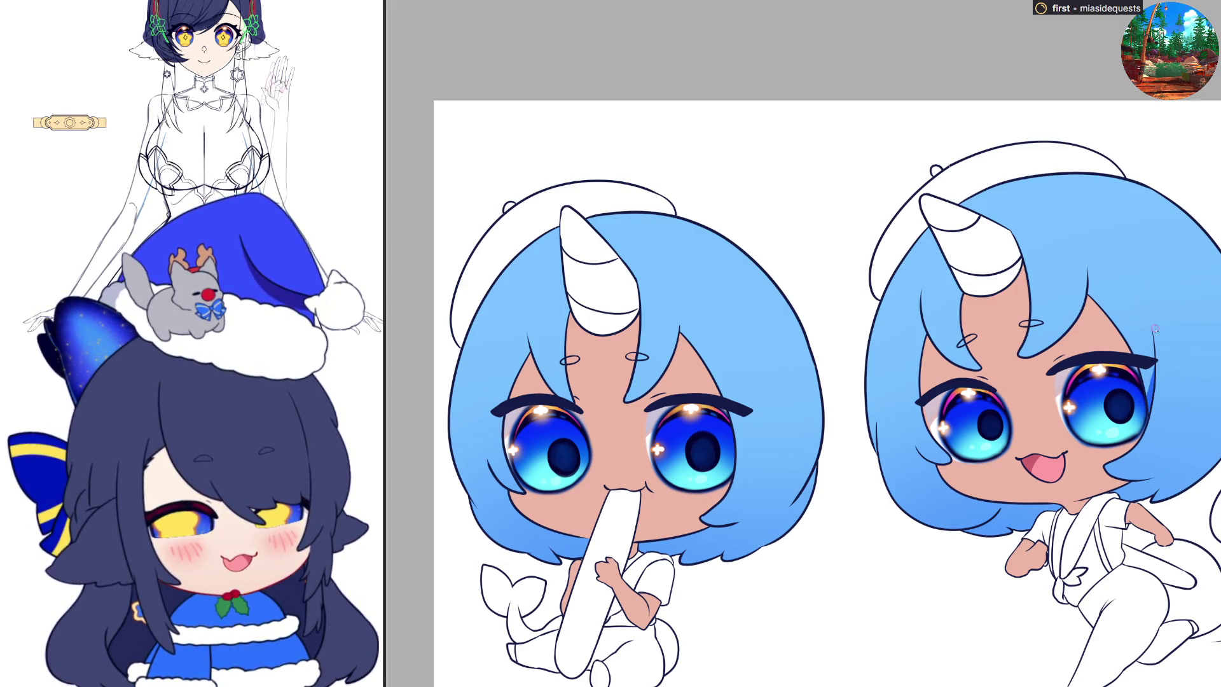
left_click_drag(1146, 296, 1152, 336)
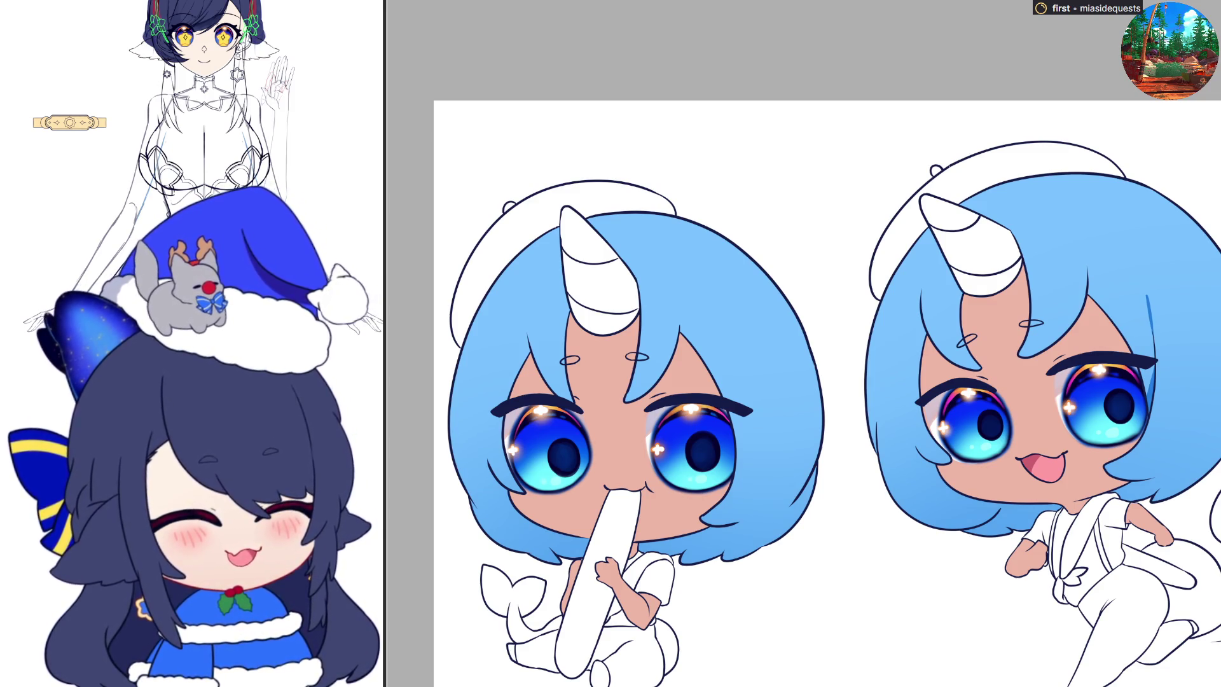
Step: After a mirrored-view check, paint a dark strand on the right chibi's hair, then paste in the coconut crab photo
key("m")
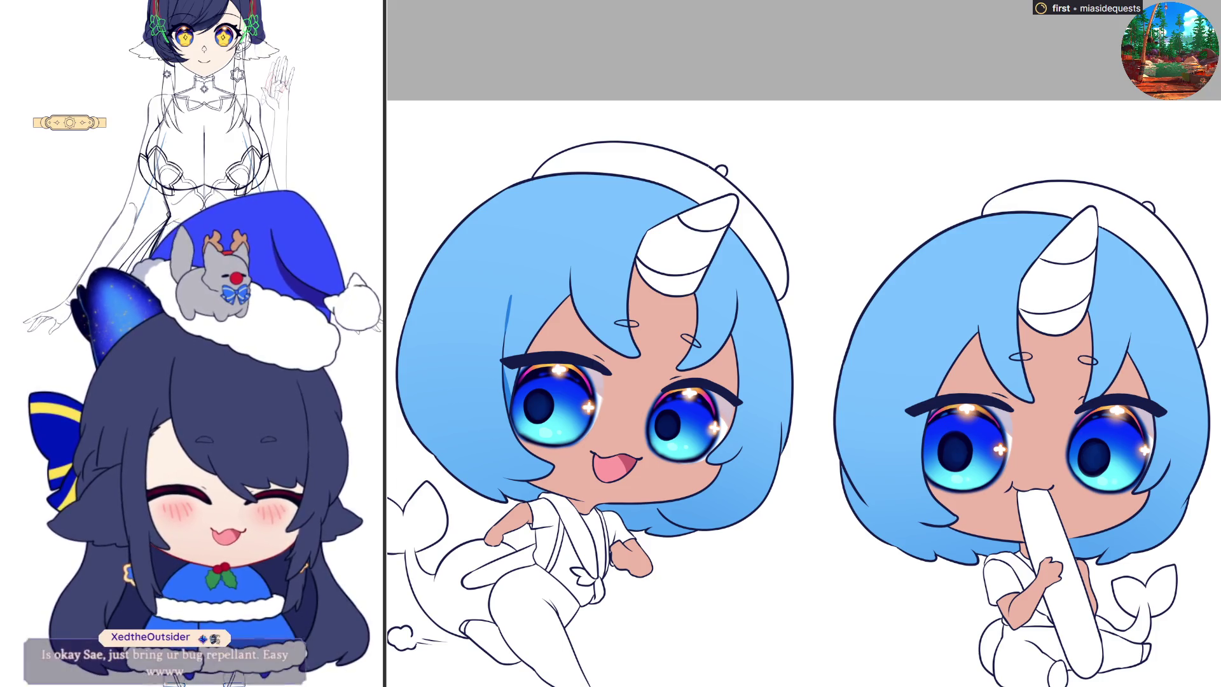
key("h")
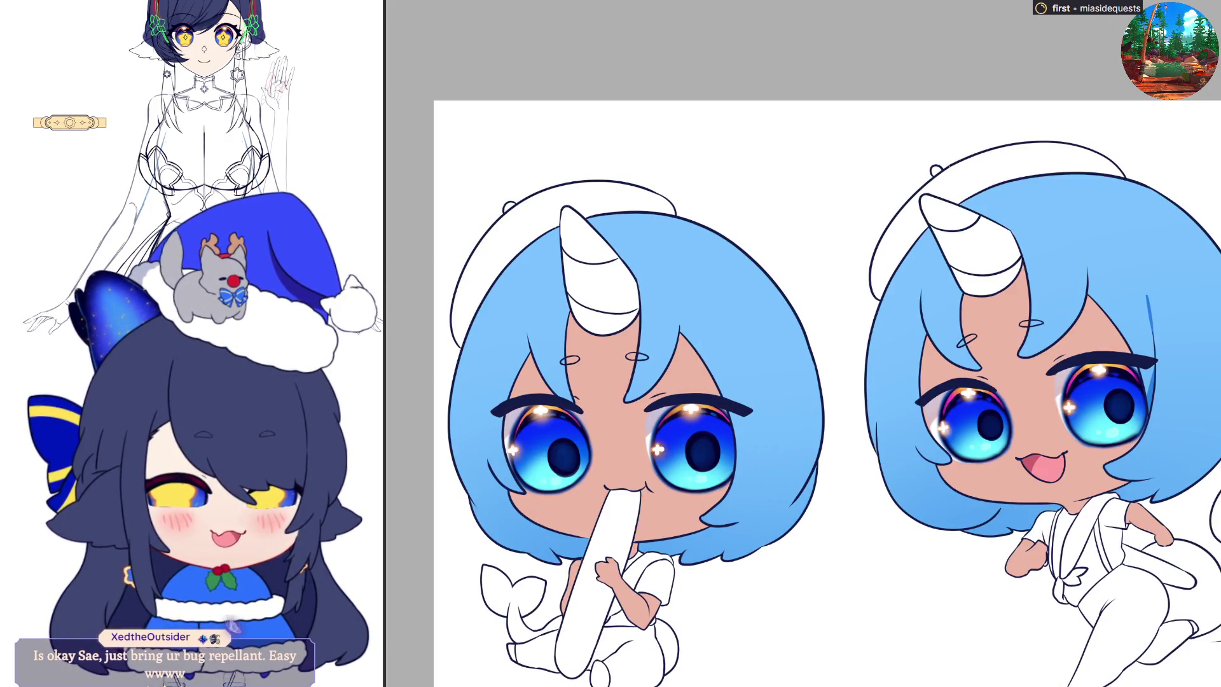
left_click_drag(1085, 254, 1091, 299)
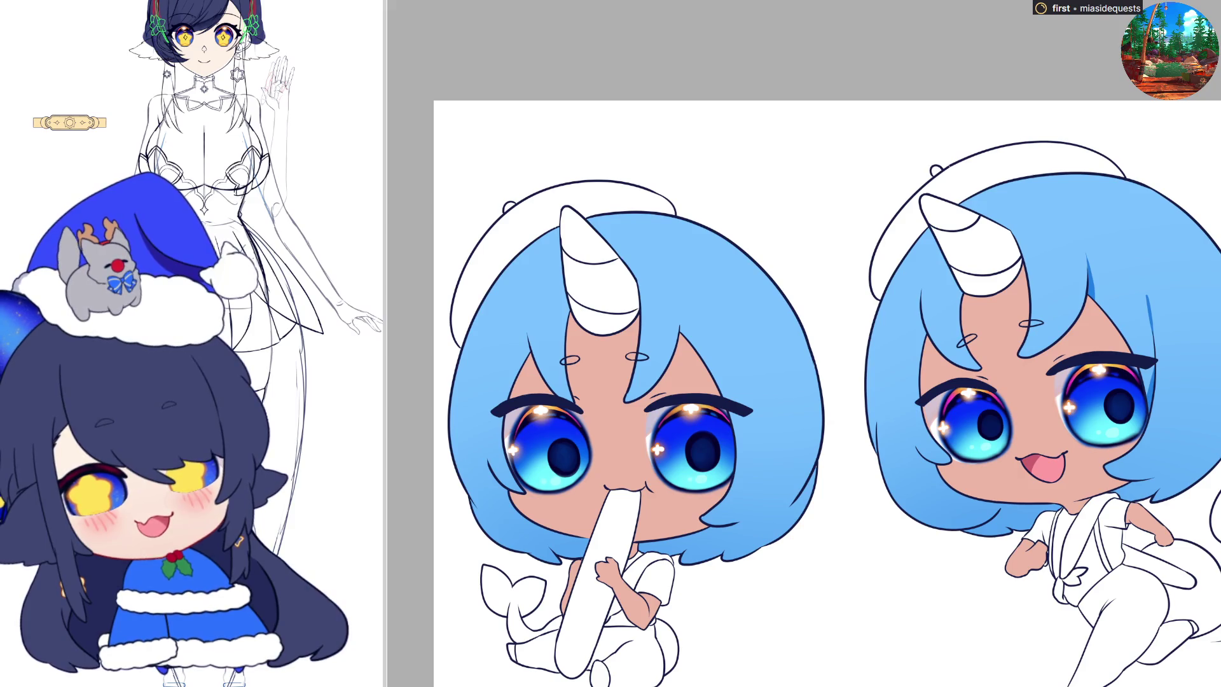
key("ctrl+v")
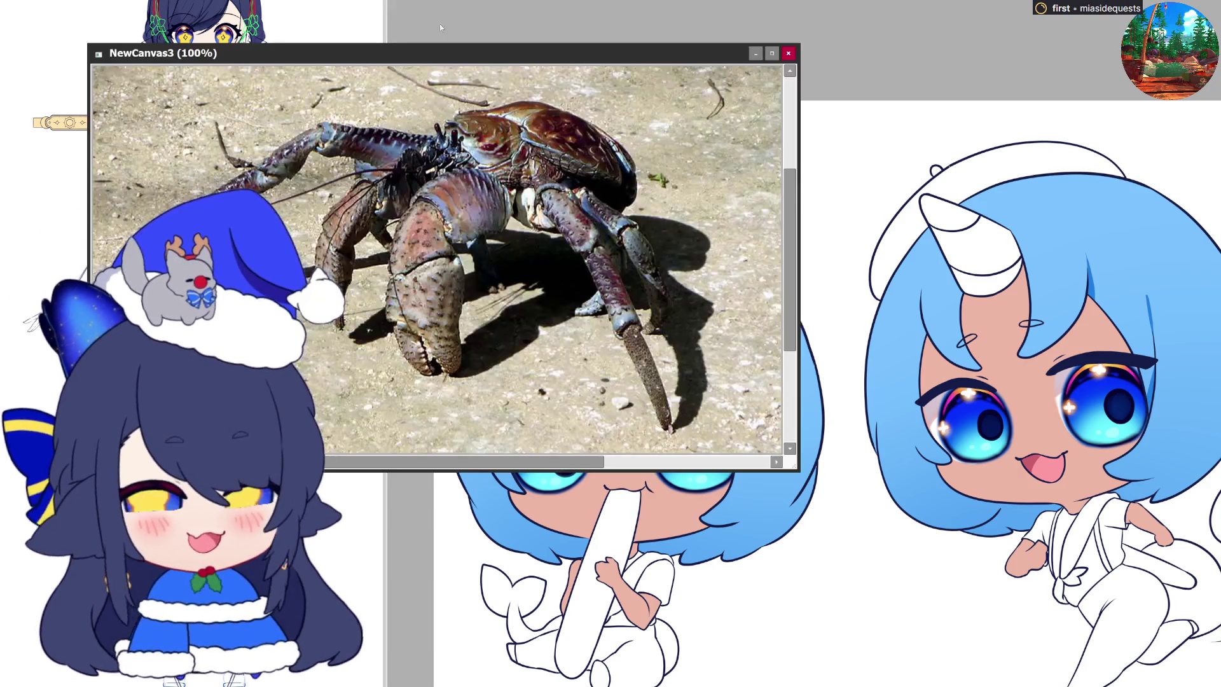
left_click_drag(388, 44, 732, 42)
mouse_move(525, 51)
left_mouse_down()
mouse_move(955, 21)
mouse_move(835, 21)
left_mouse_up()
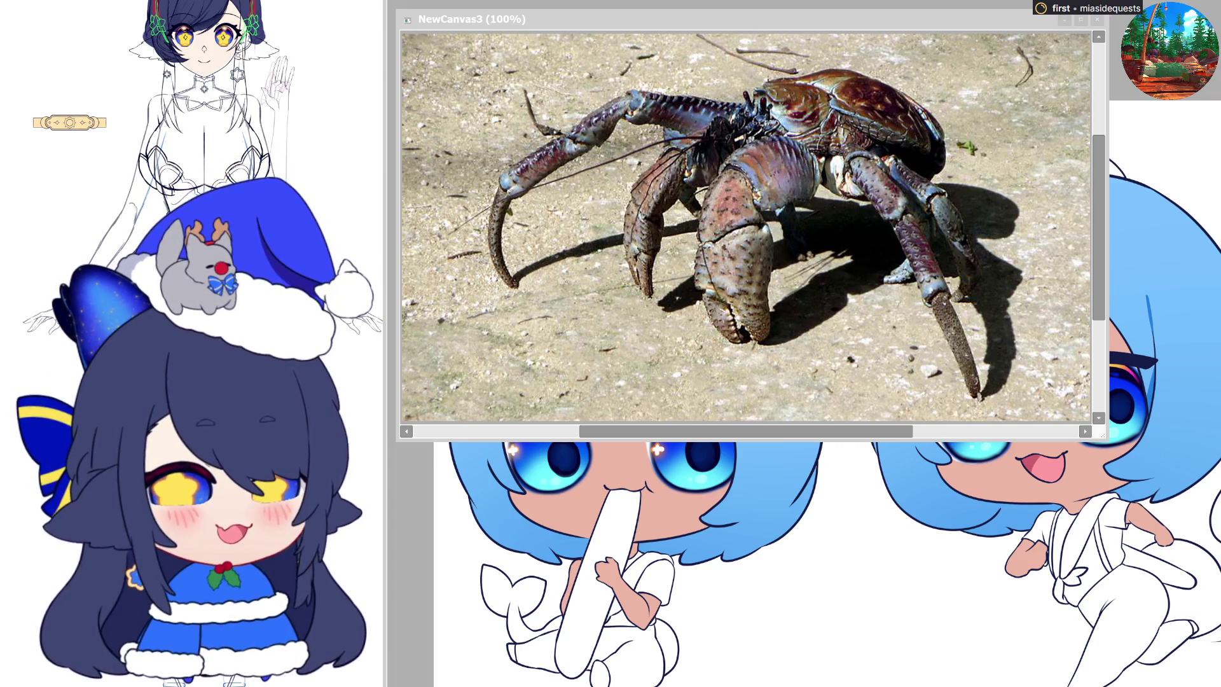
left_click(1097, 19)
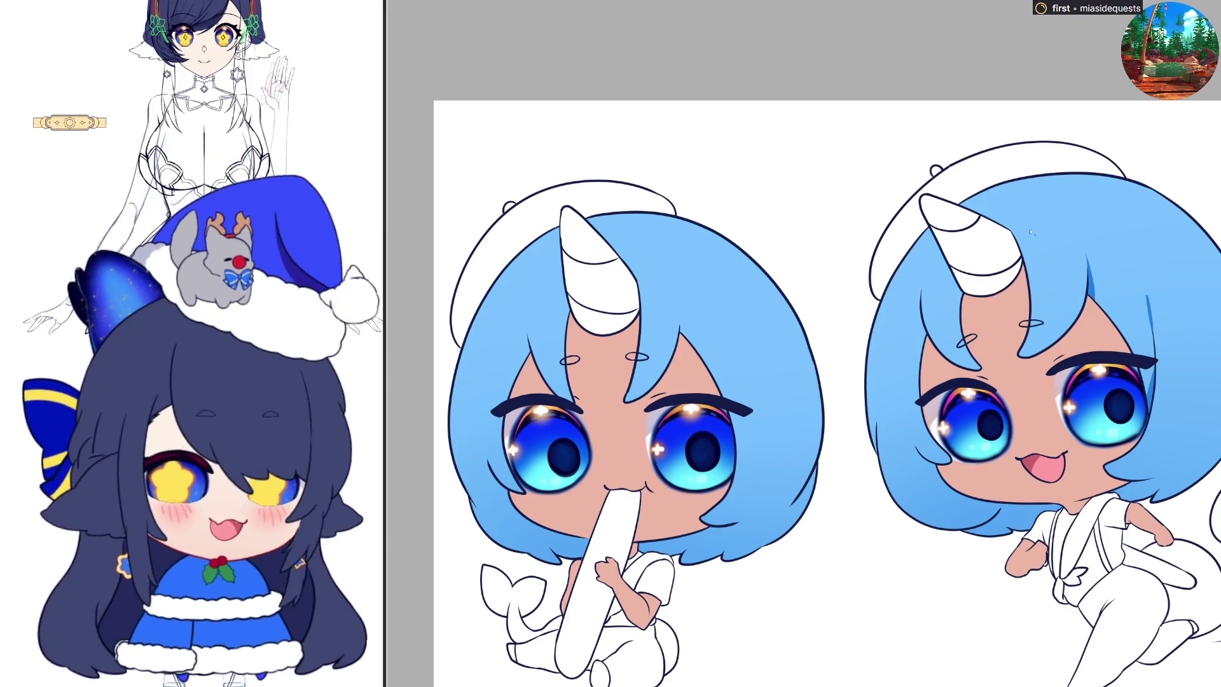
Step: Shade the right girl's outer hair edge darker blue in several strokes, checking in mirrored view between them
scroll(1095, 220, "down", 3)
scroll(793, 333, "up", 3)
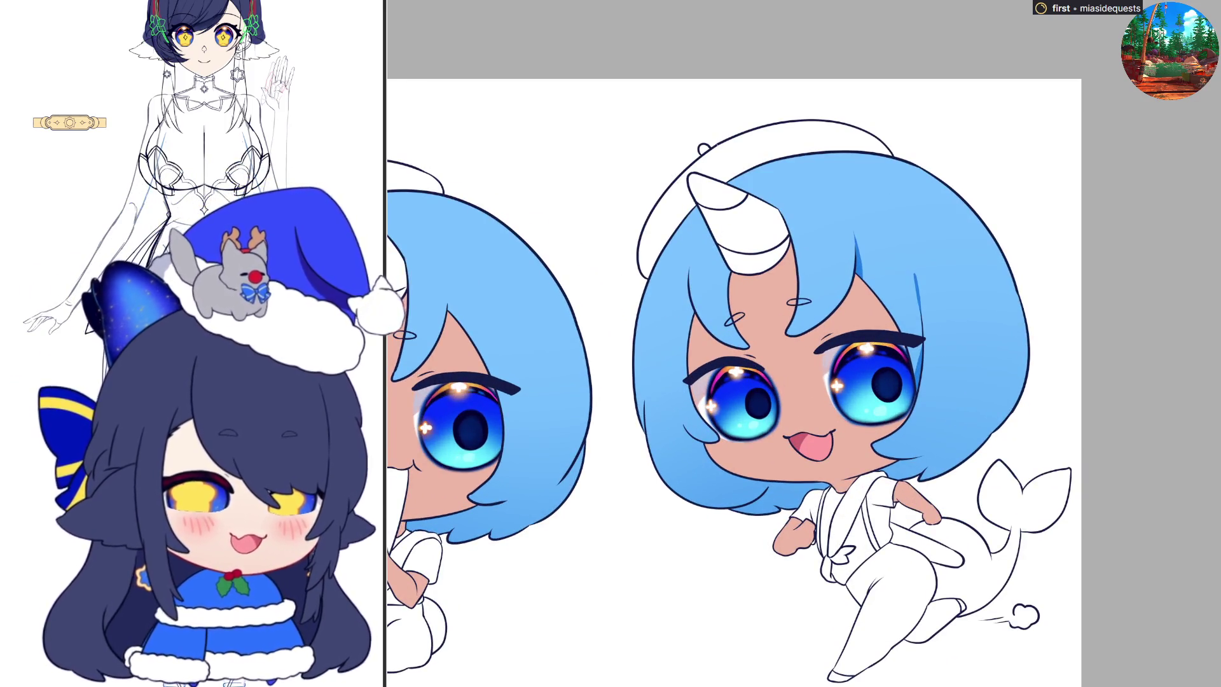
key("h")
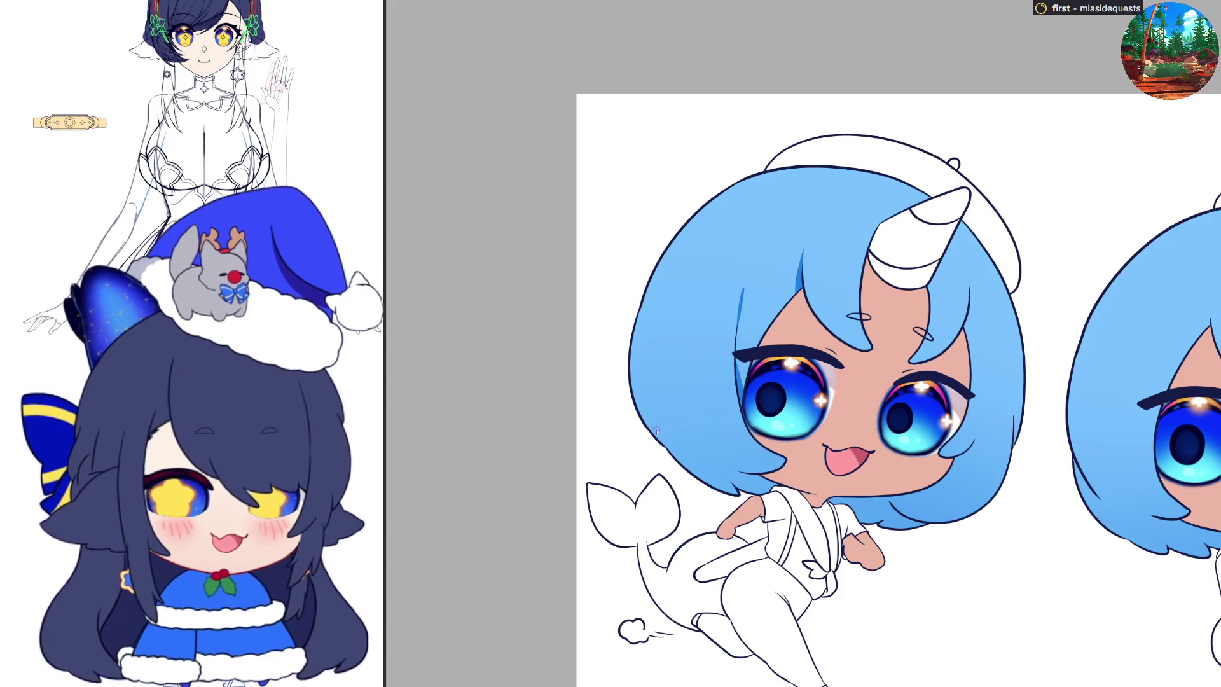
left_click_drag(649, 402, 690, 472)
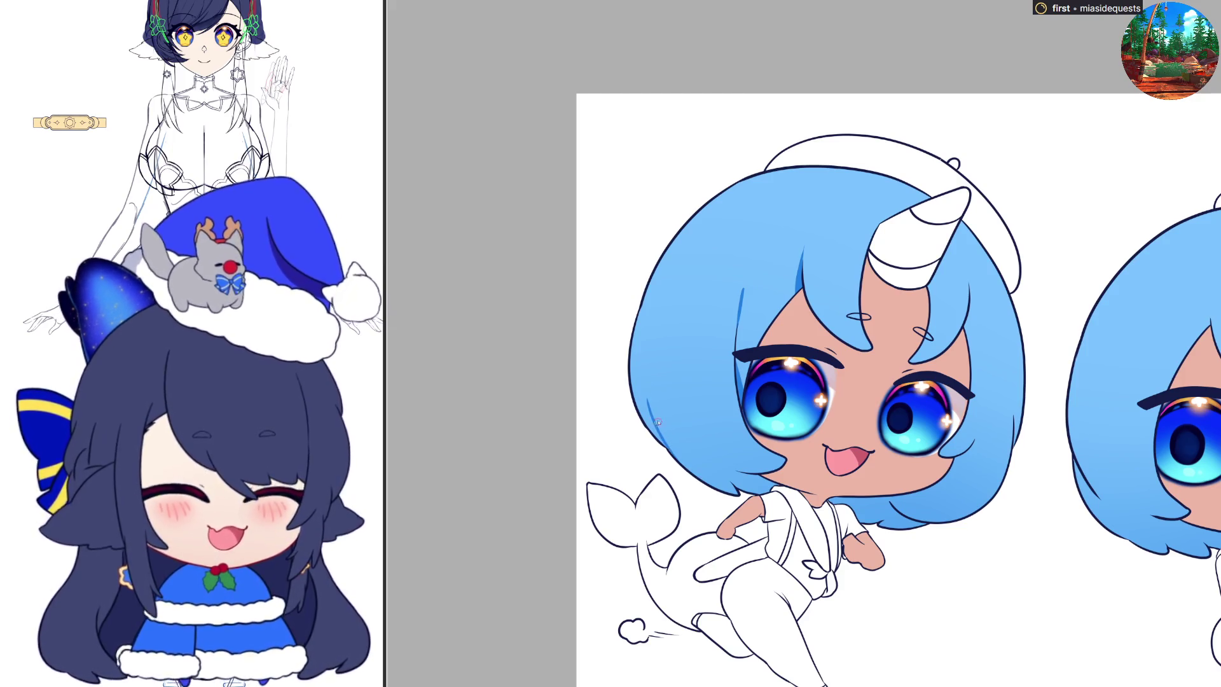
key("h")
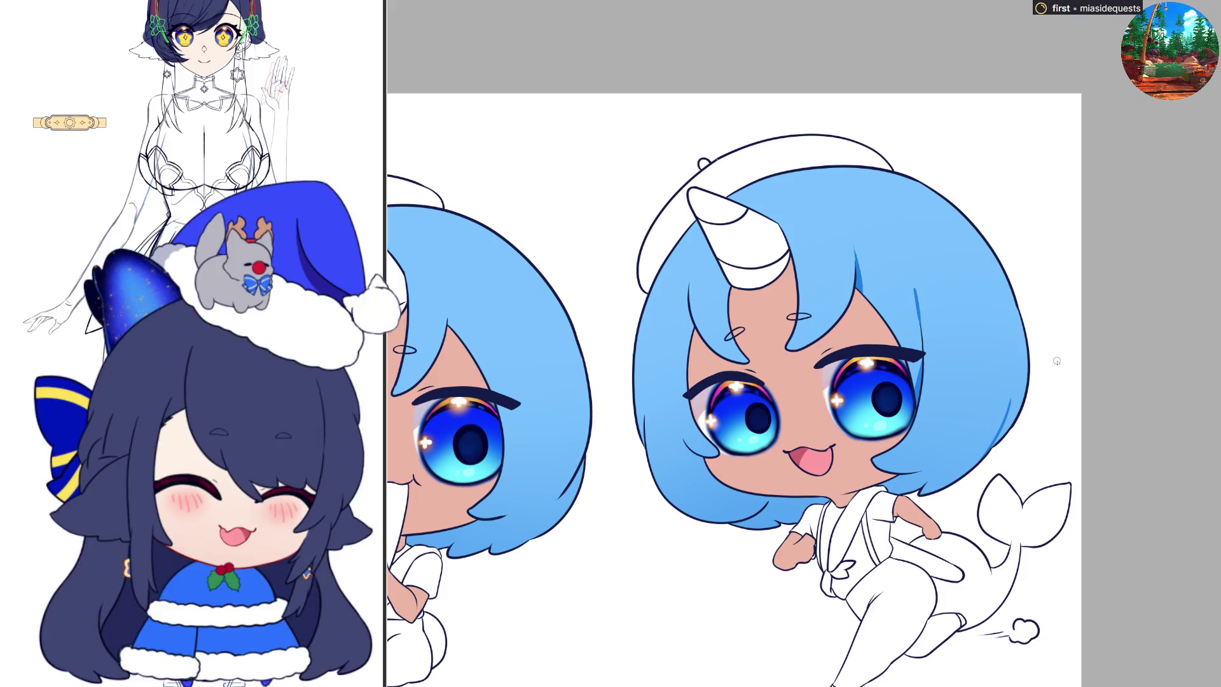
left_click_drag(1018, 395, 991, 458)
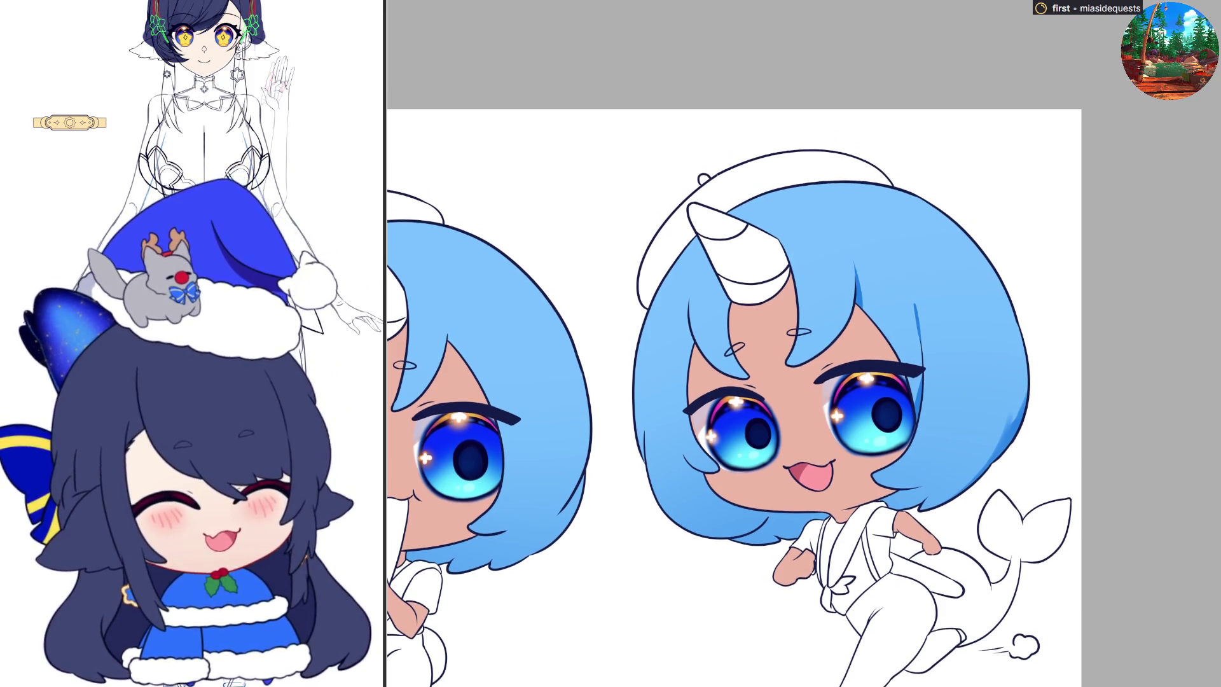
key("h")
key("h")
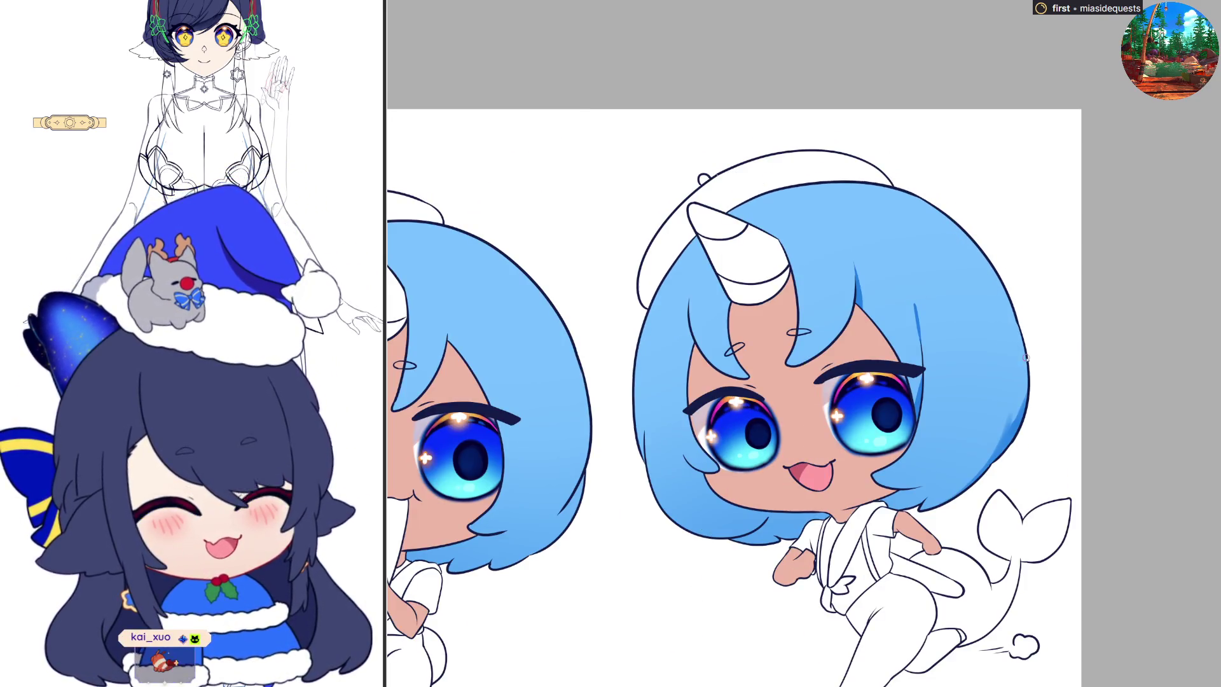
left_click_drag(1025, 337, 1025, 403)
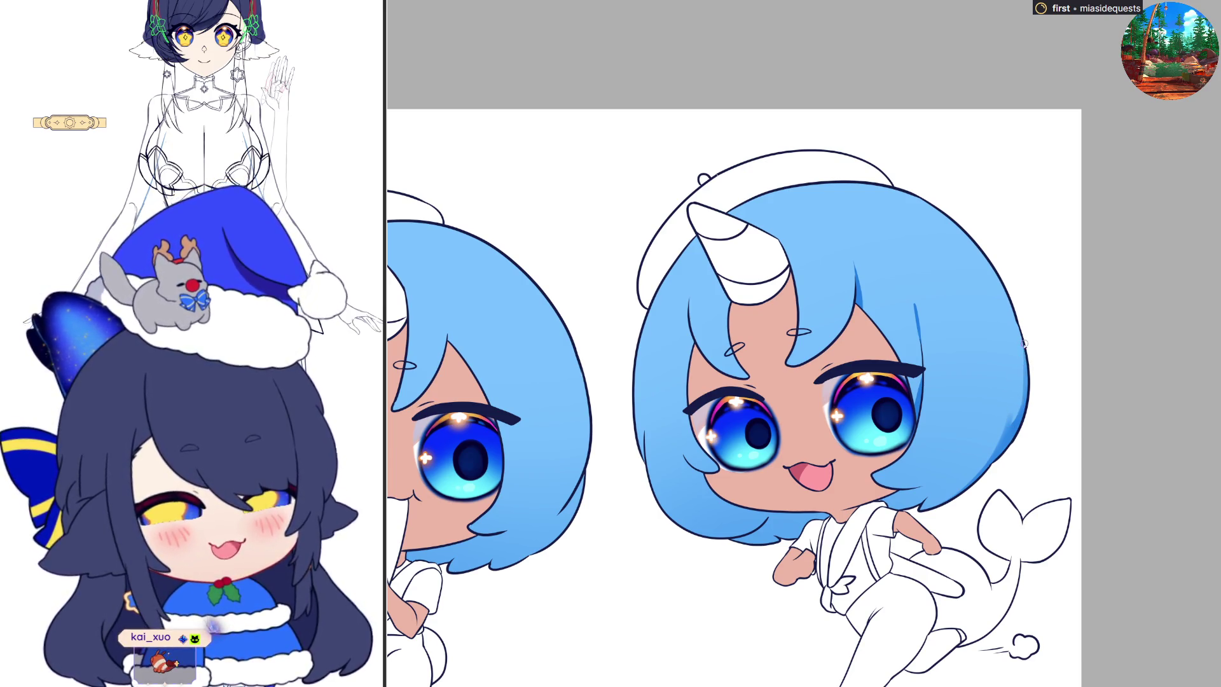
key("h")
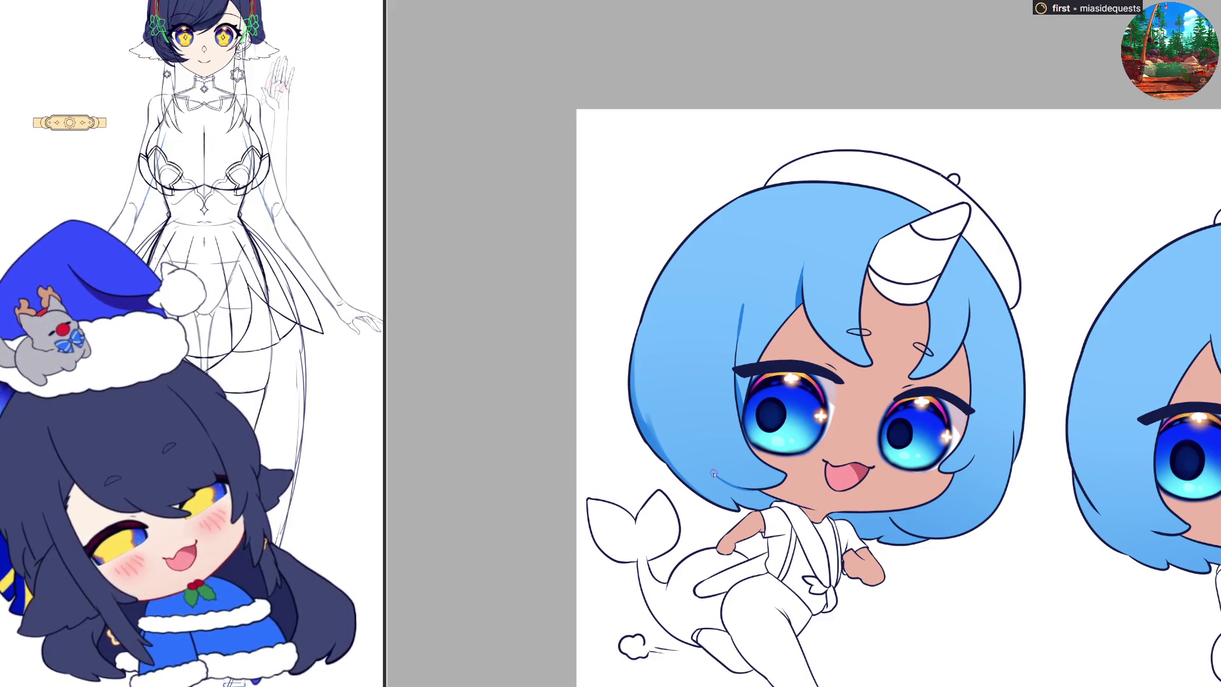
Step: Shade the hair's lower edge, the strands beside the cheek and near the chin in darker blue
mouse_move(754, 490)
left_mouse_down()
mouse_move(722, 501)
mouse_move(771, 507)
left_mouse_up()
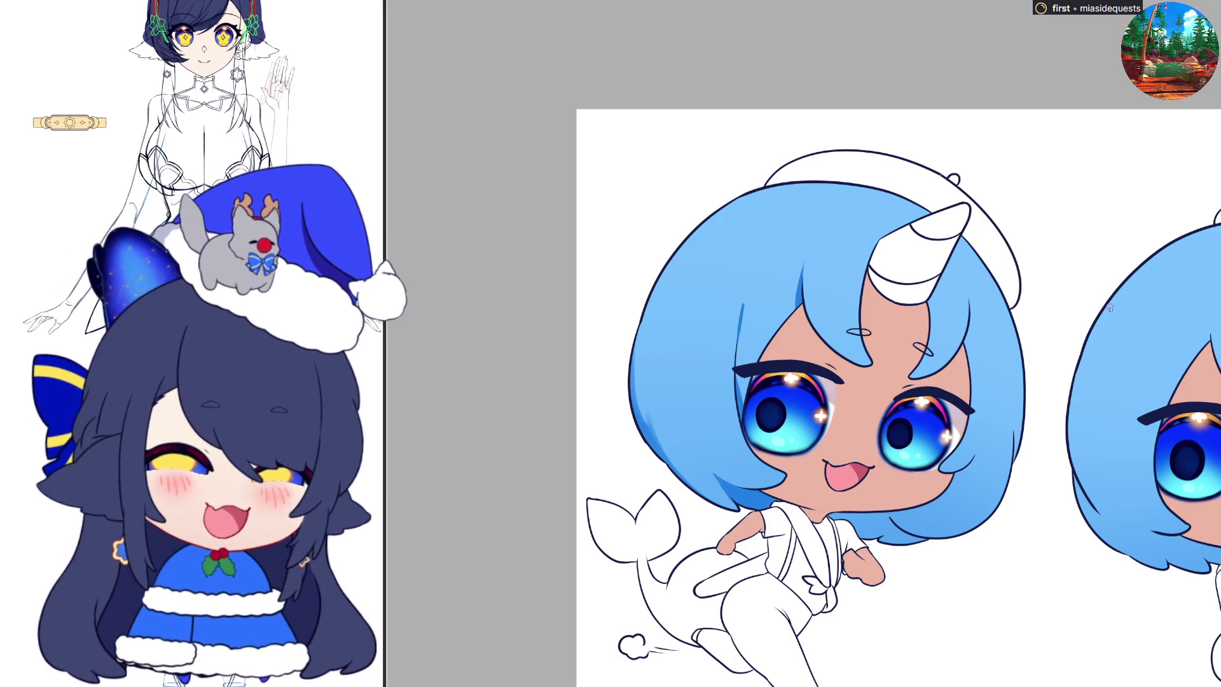
key("h")
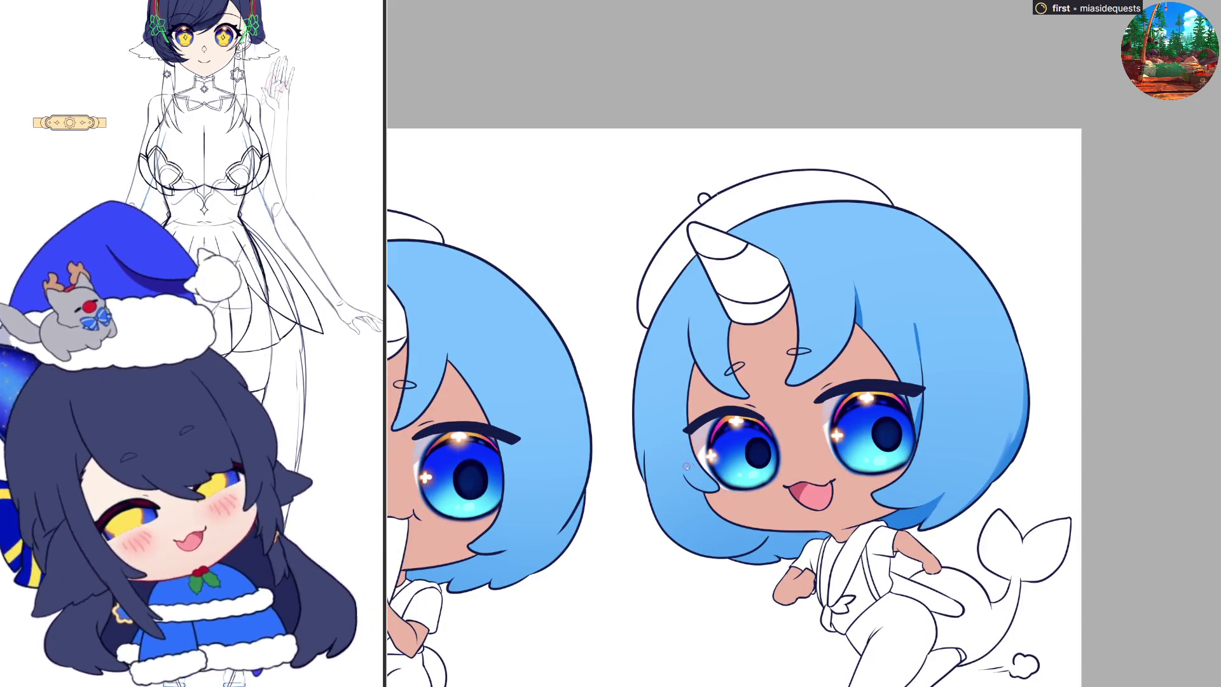
mouse_move(674, 463)
left_mouse_down()
mouse_move(707, 508)
mouse_move(692, 484)
left_mouse_up()
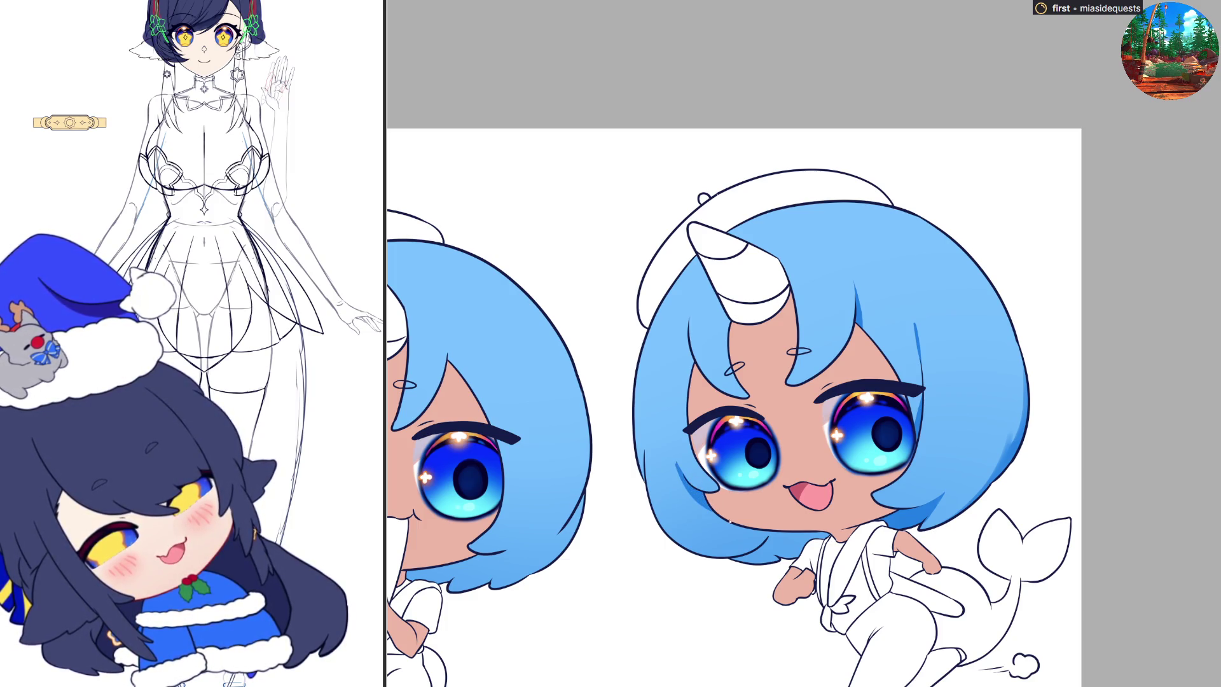
mouse_move(735, 565)
left_mouse_down()
mouse_move(788, 547)
mouse_move(751, 566)
left_mouse_up()
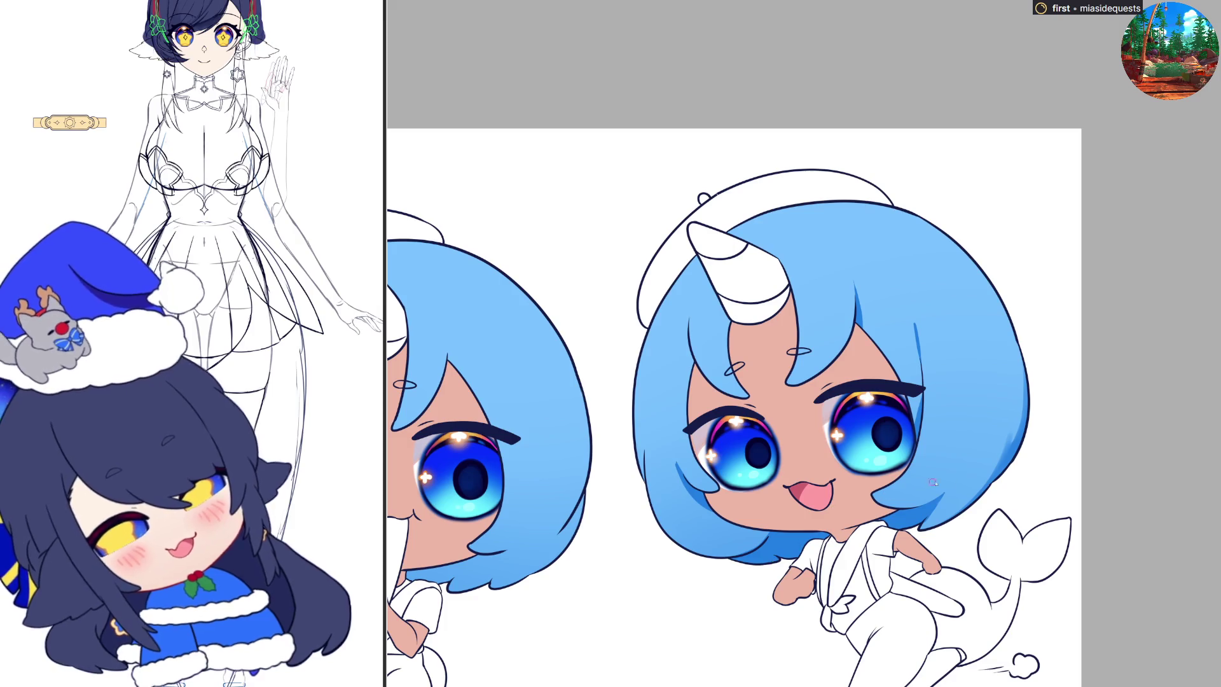
Step: After a mirrored-view check, redraw the chibi's left hair outline in two upward strokes
key("m")
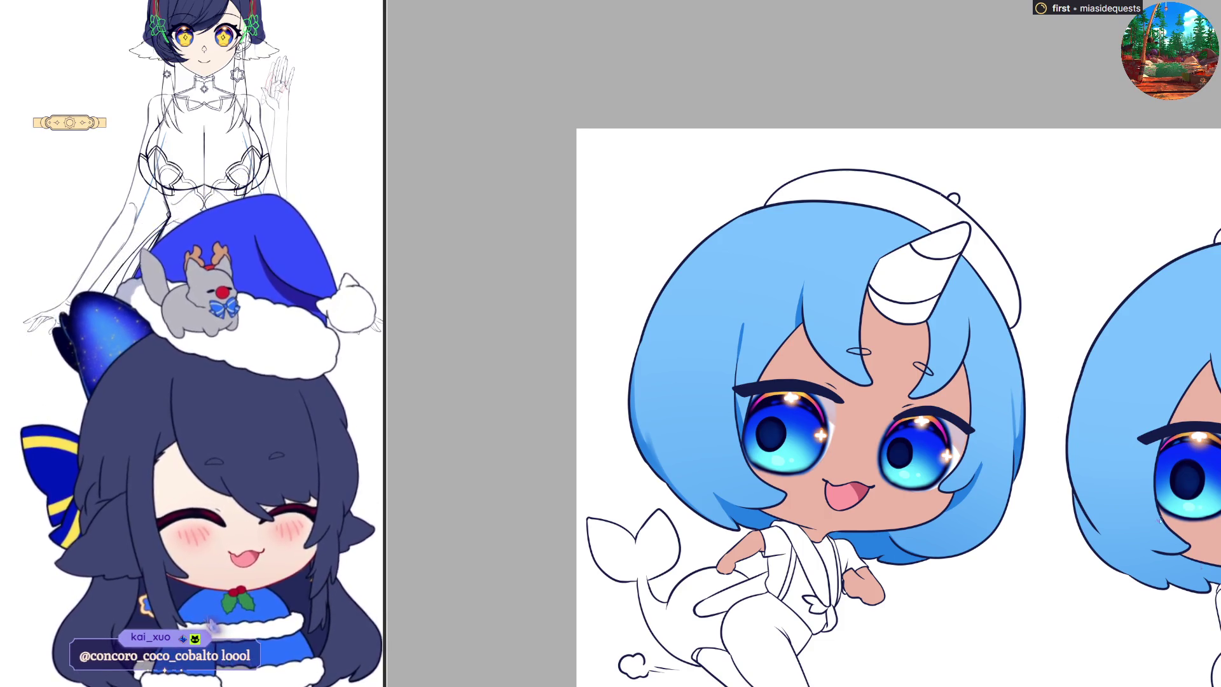
key("h")
left_click_drag(634, 403, 658, 312)
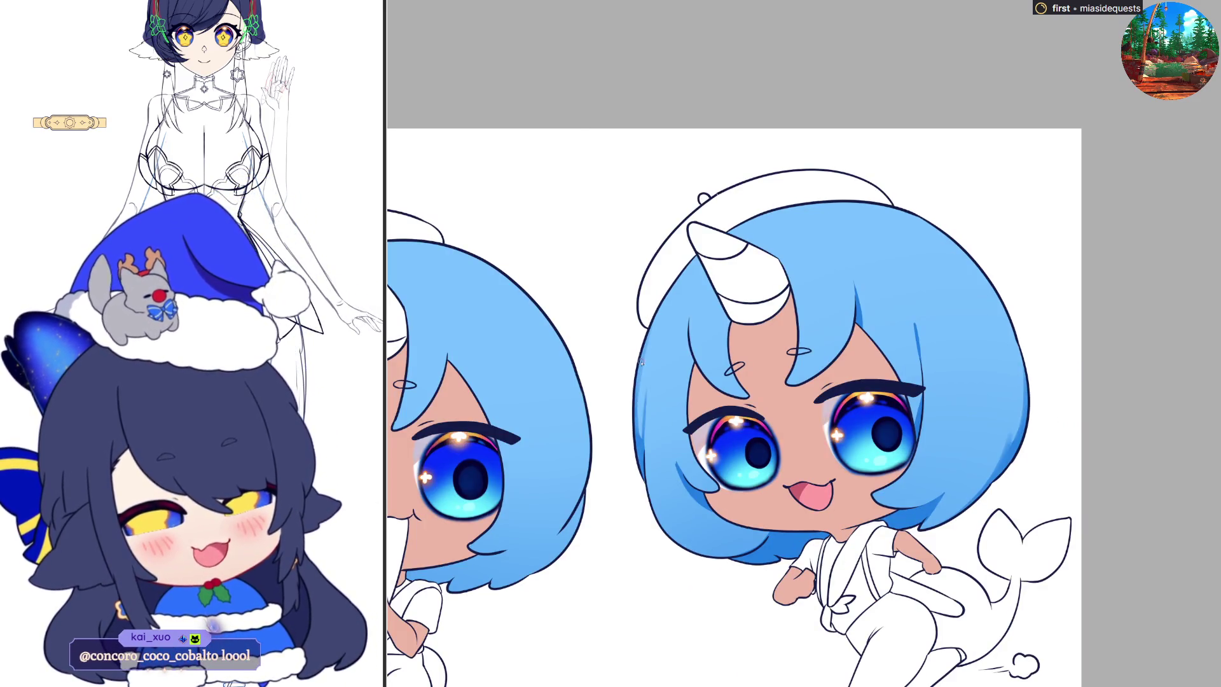
left_click_drag(637, 385, 674, 280)
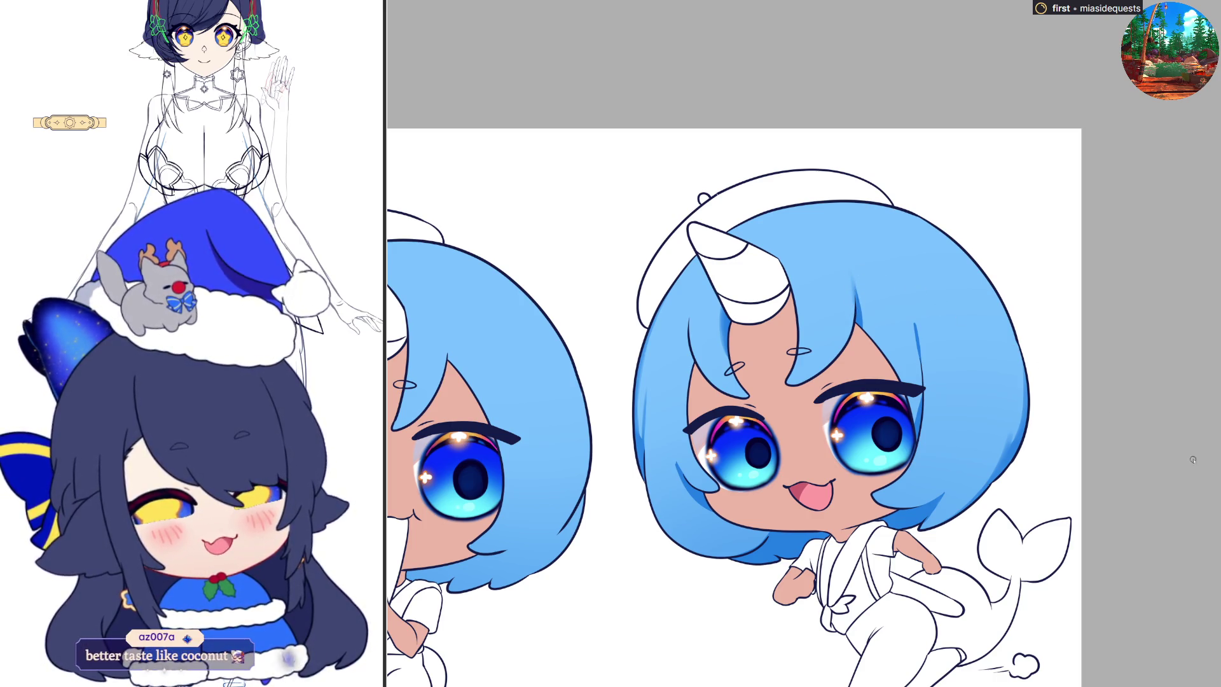
Step: Flip the canvas view horizontally and adjust the zoom slightly
key("h")
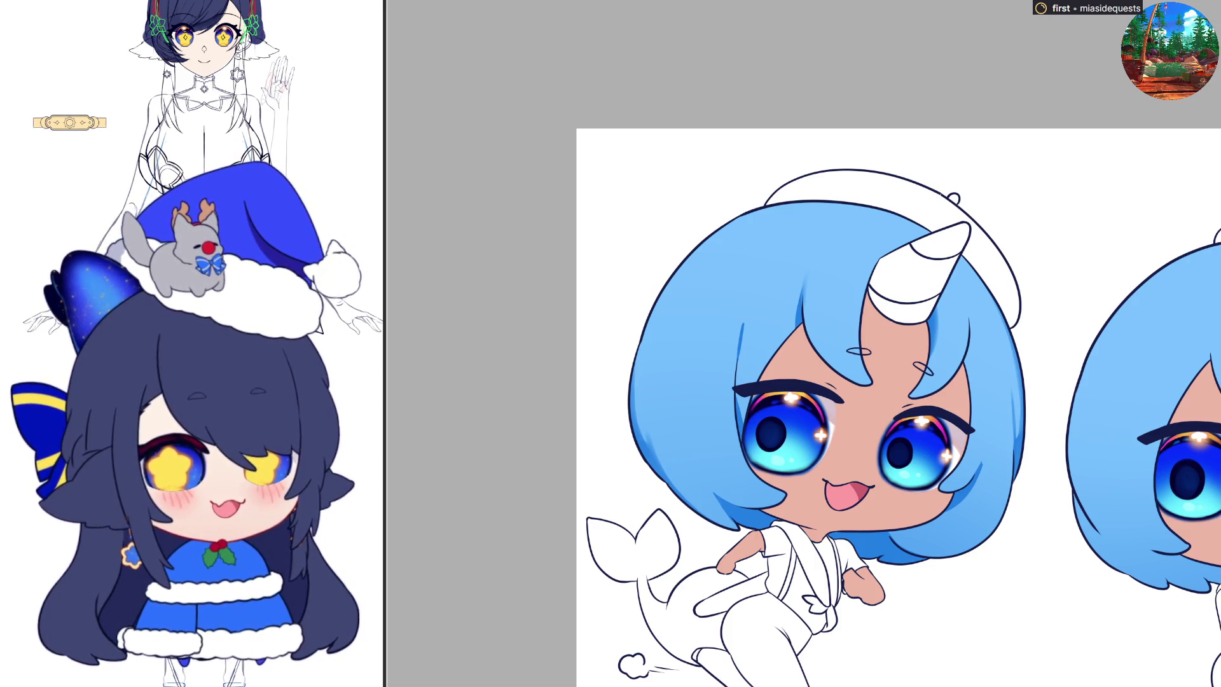
scroll(1100, 372, "up", 3)
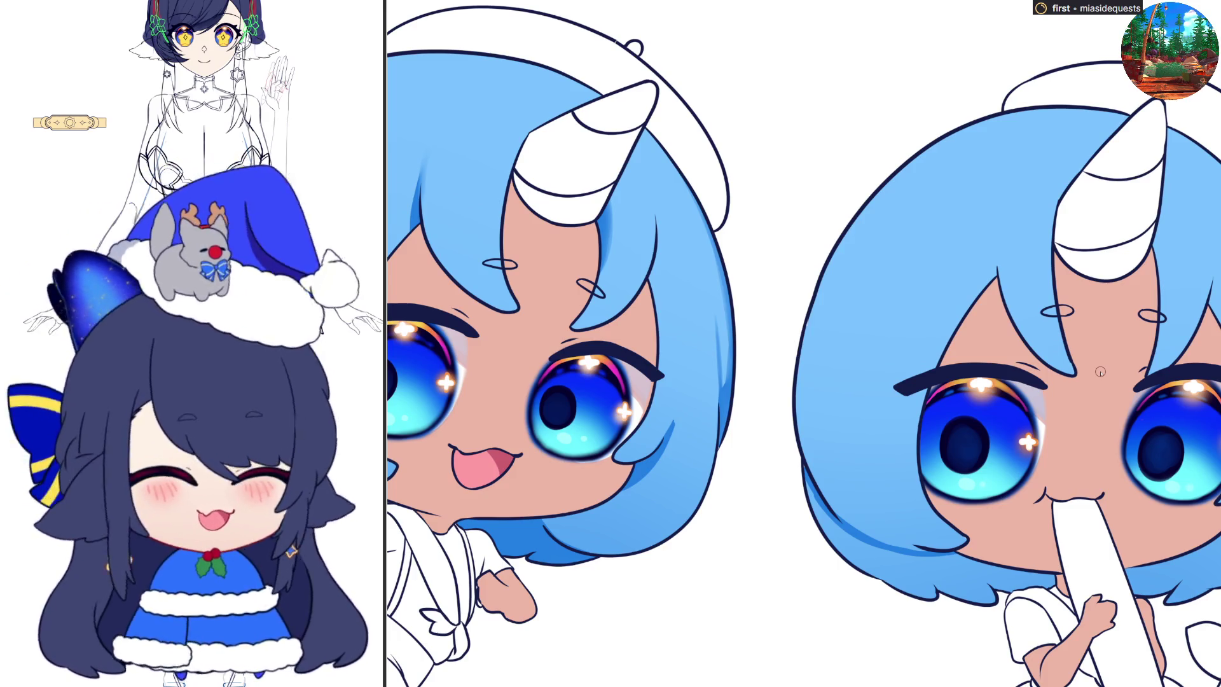
Step: Lasso-fill darker blue shading across the right chibi's lower hair
scroll(1100, 371, "down", 2)
mouse_move(806, 418)
left_mouse_down()
mouse_move(931, 556)
mouse_move(1024, 524)
mouse_move(944, 499)
mouse_move(903, 519)
mouse_move(991, 533)
left_mouse_up()
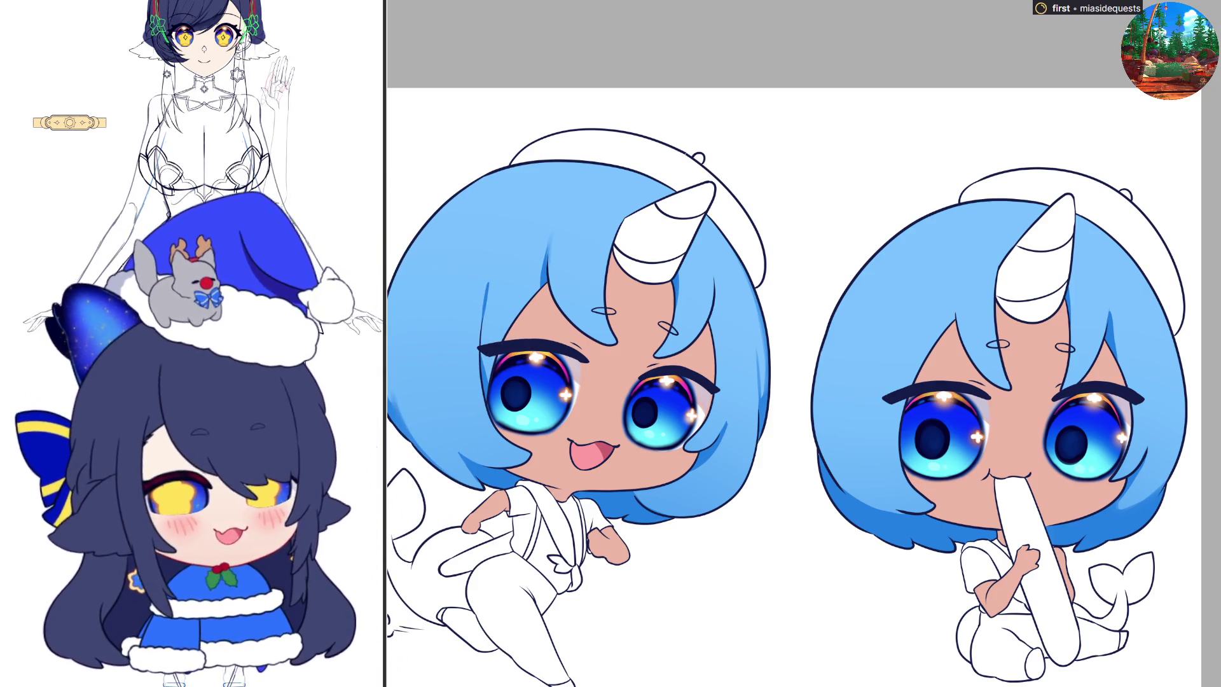
Step: Mirror the view and give the right chibi's hair white highlights: a soft patch, a comma stroke and two dots
scroll(795, 353, "down", 1)
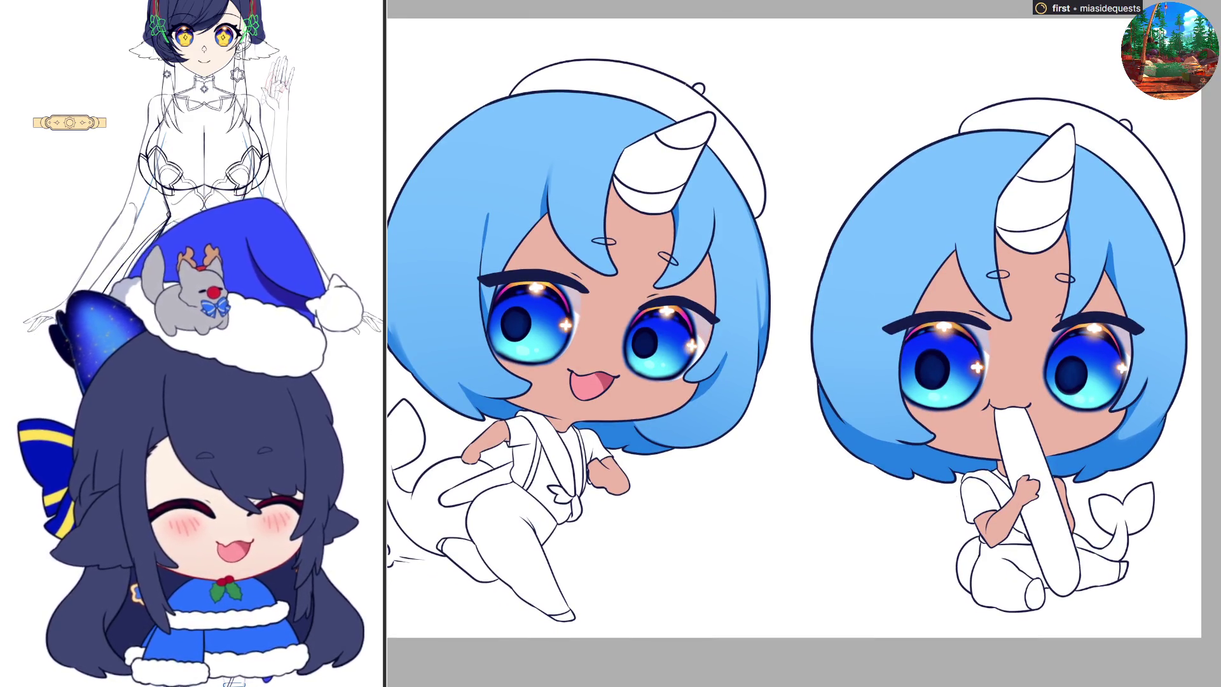
scroll(795, 318, "up", 1)
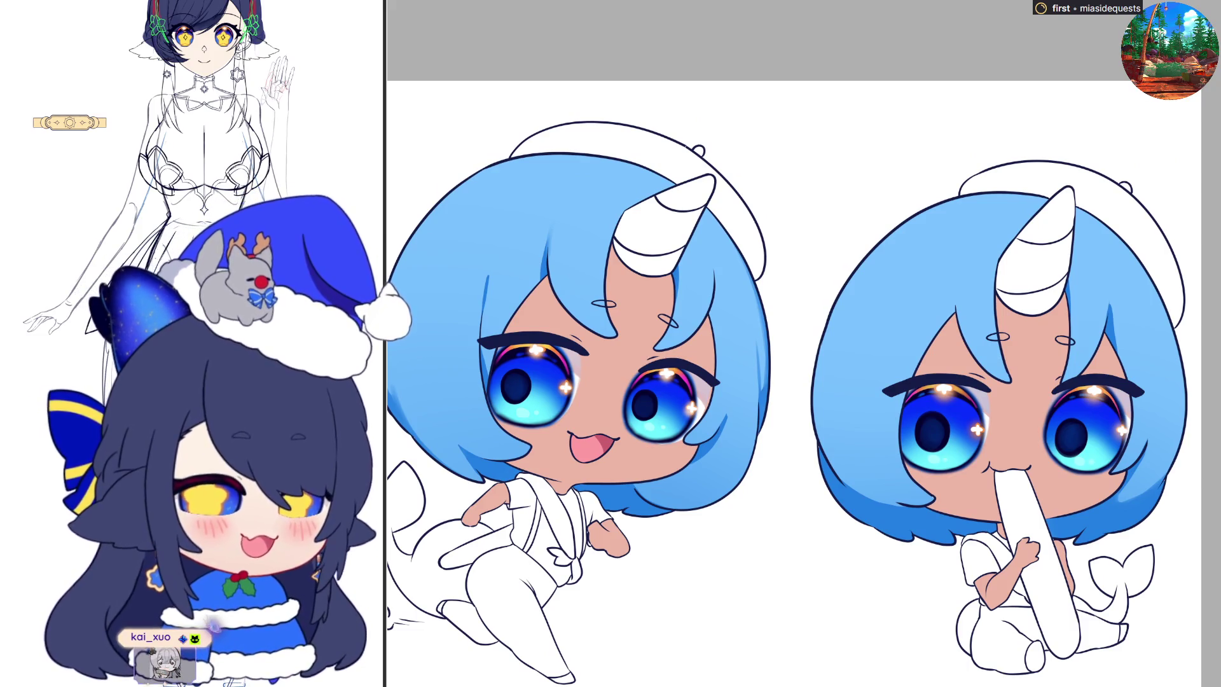
key("h")
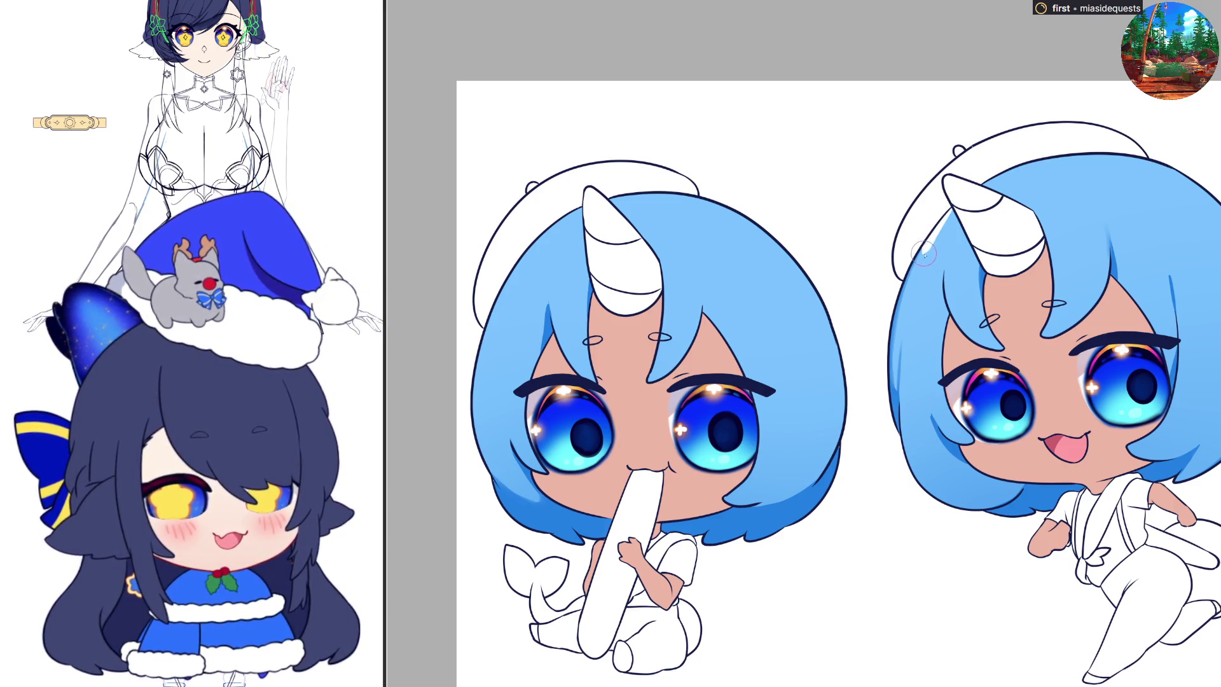
left_click_drag(924, 254, 914, 283)
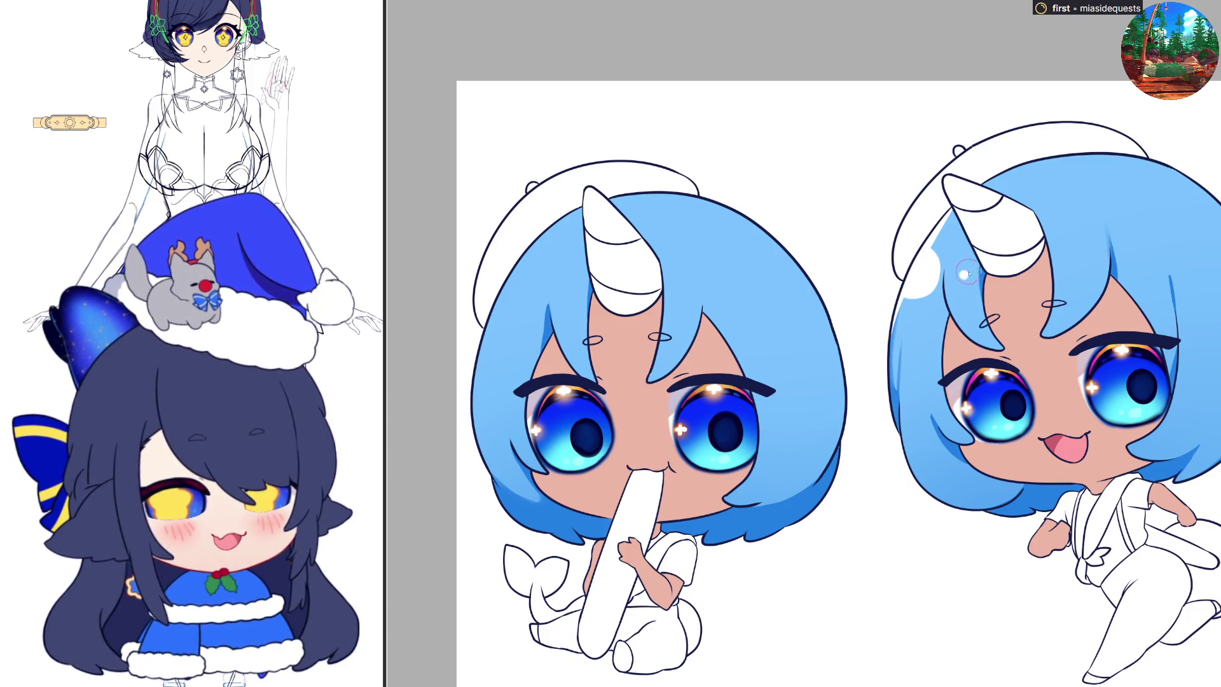
left_click_drag(954, 276, 978, 265)
left_click(1080, 217)
mouse_move(1122, 205)
left_mouse_down()
mouse_move(1124, 189)
mouse_move(1108, 205)
left_mouse_up()
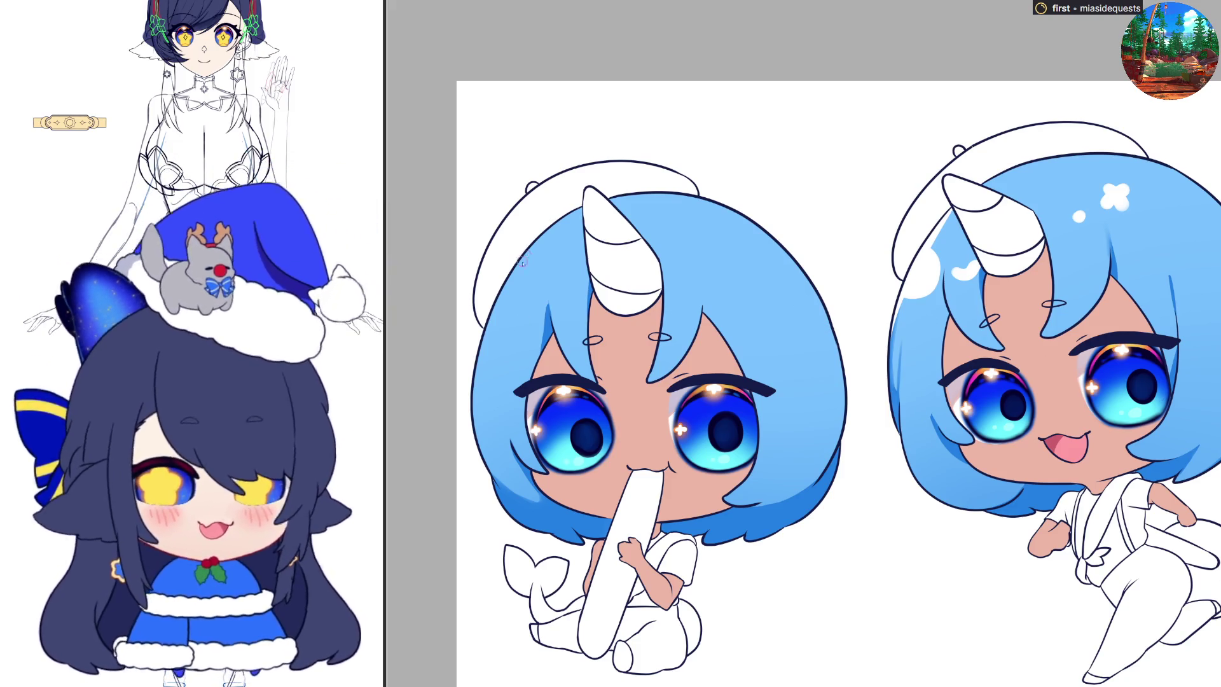
Step: Add an arc, soft patch, dot and cross sparkle to the left chibi's hair, redrawing the sparkle once
left_click_drag(520, 267, 502, 304)
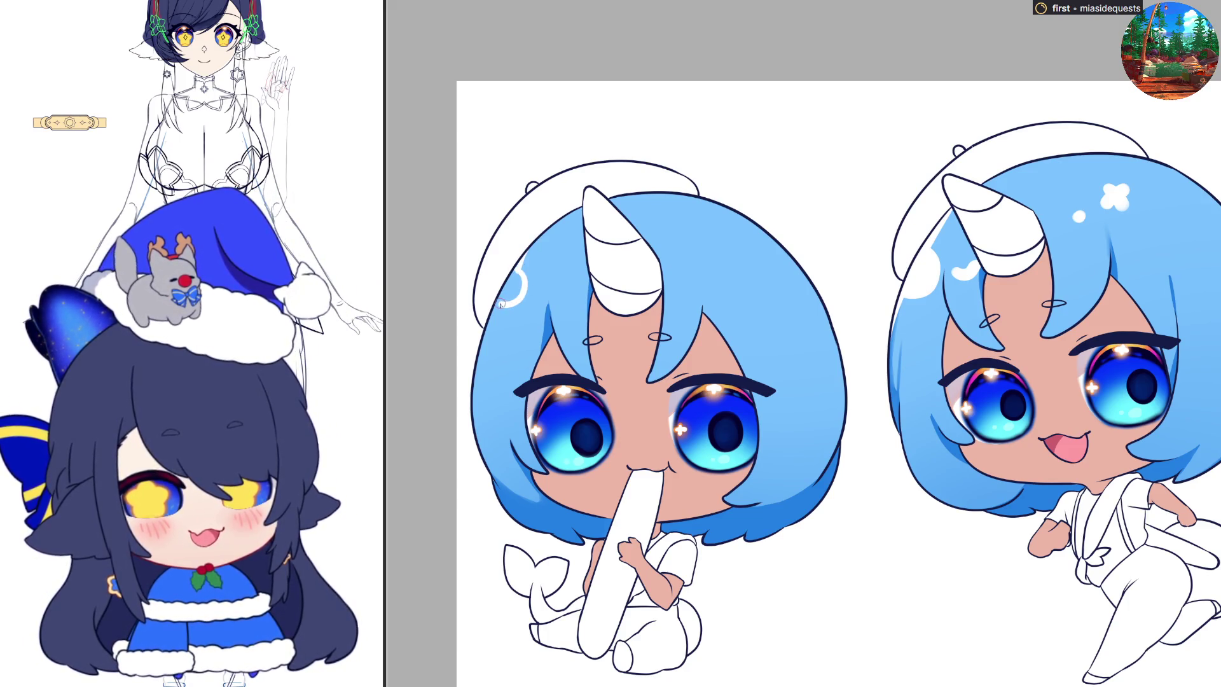
mouse_move(516, 266)
left_mouse_down()
mouse_move(519, 292)
mouse_move(574, 278)
left_mouse_up()
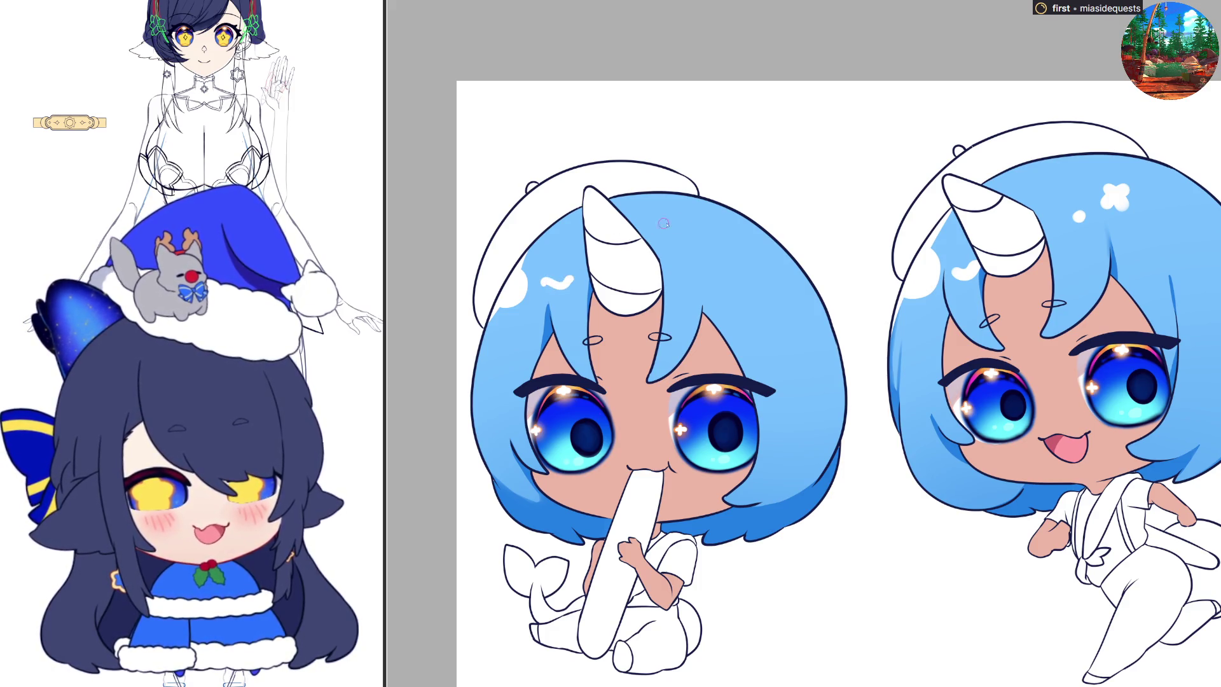
left_click(682, 240)
mouse_move(705, 215)
left_mouse_down()
mouse_move(718, 233)
mouse_move(703, 230)
mouse_move(715, 222)
left_mouse_up()
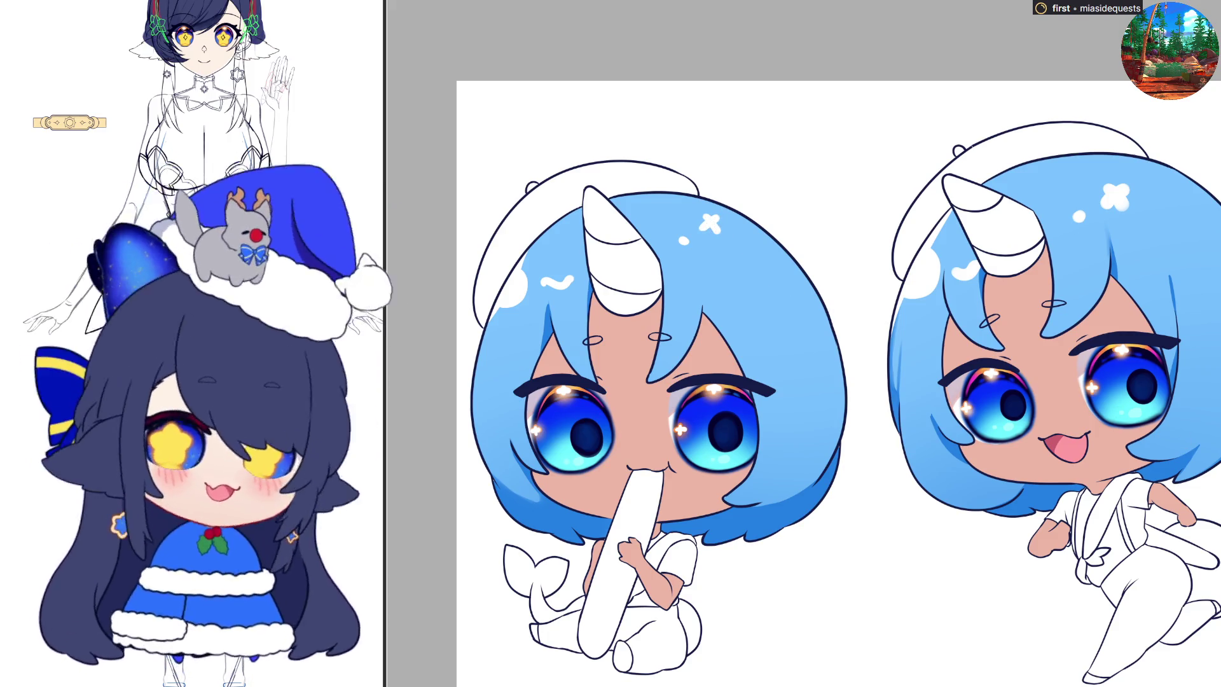
key("ctrl+z")
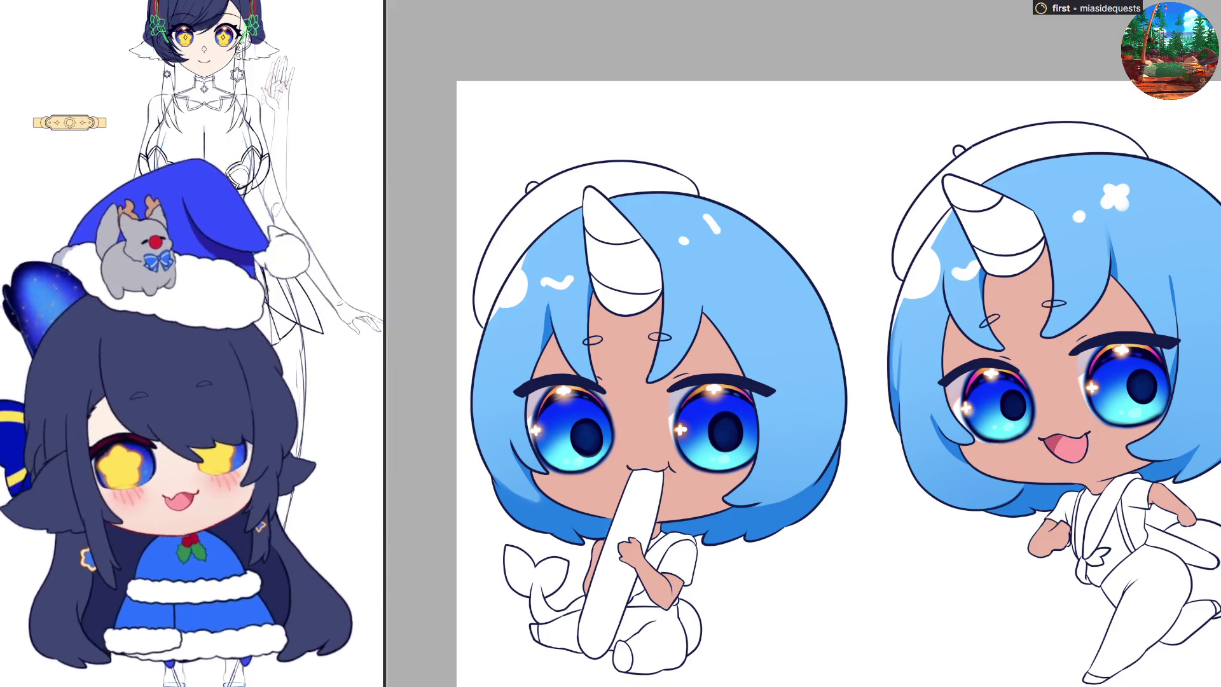
key("ctrl+z")
key("ctrl+z")
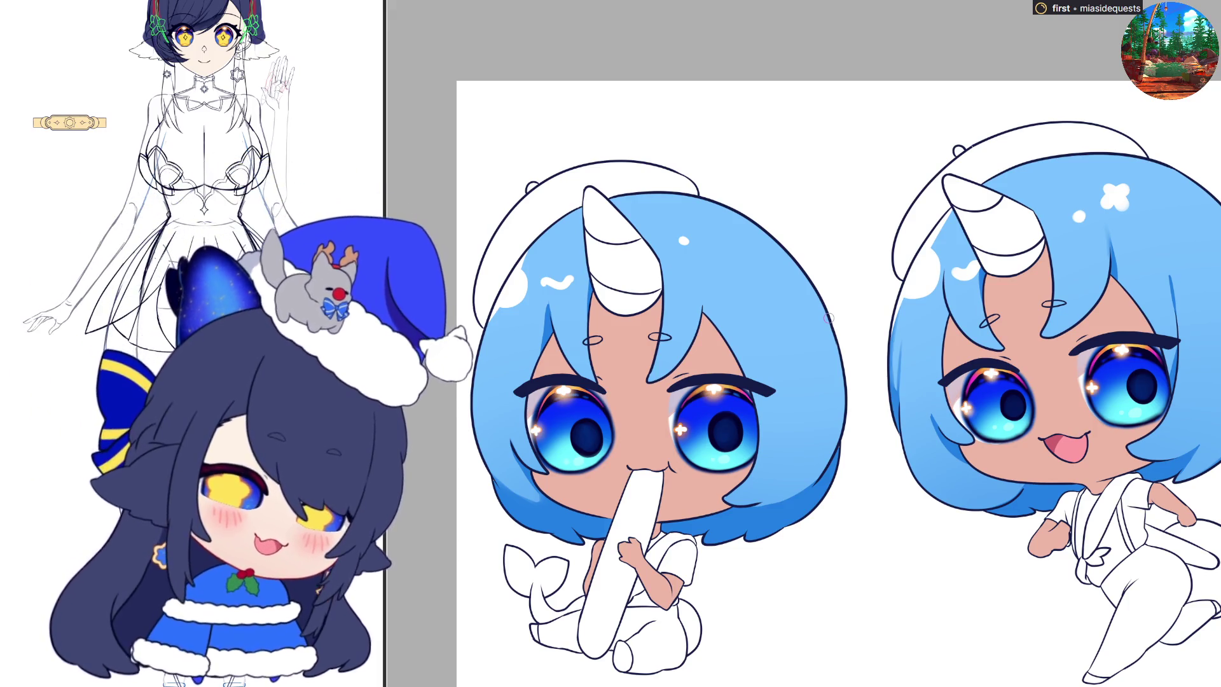
mouse_move(710, 237)
left_mouse_down()
mouse_move(707, 217)
mouse_move(717, 233)
mouse_move(700, 224)
mouse_move(723, 214)
left_mouse_up()
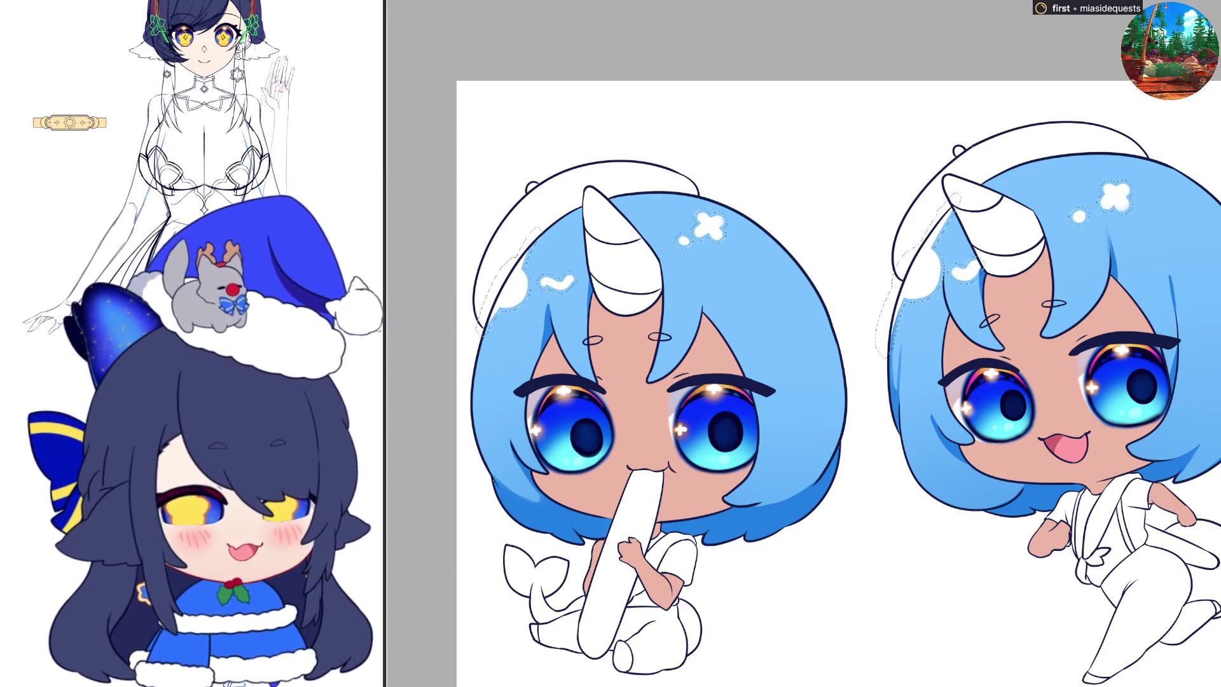
Step: Apply a cyan glow to the white hair highlights and scroll the canvas slightly
key("alt+BackSpace")
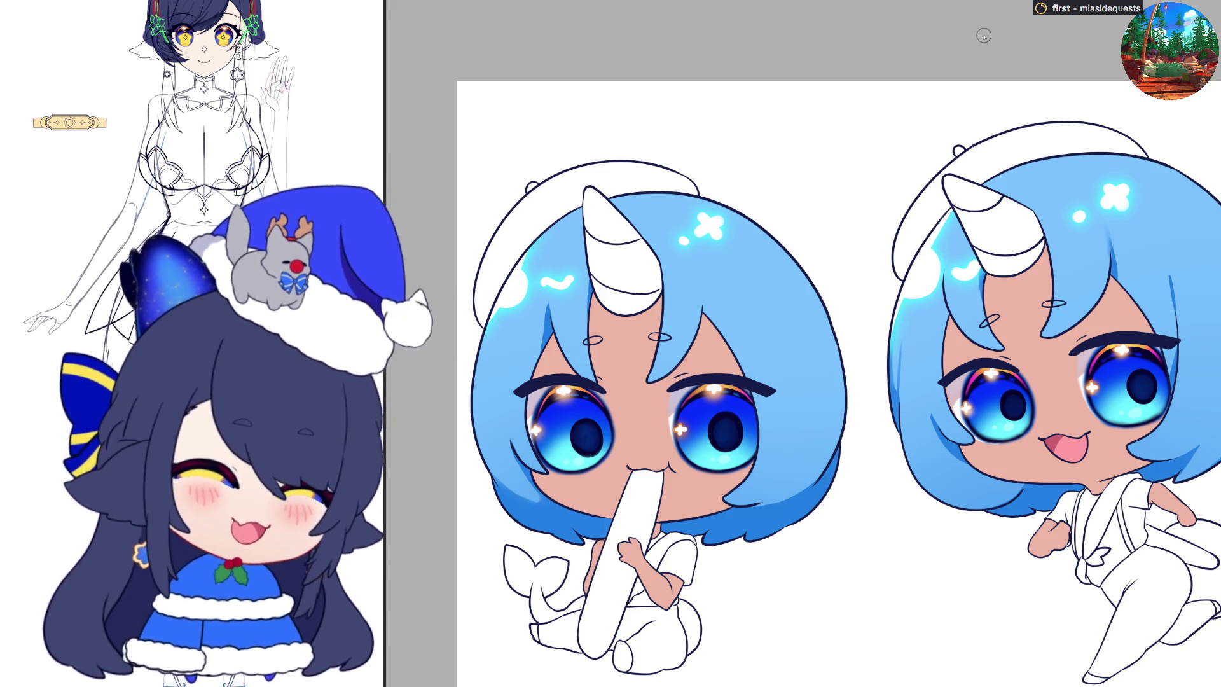
scroll(984, 35, "down", 1)
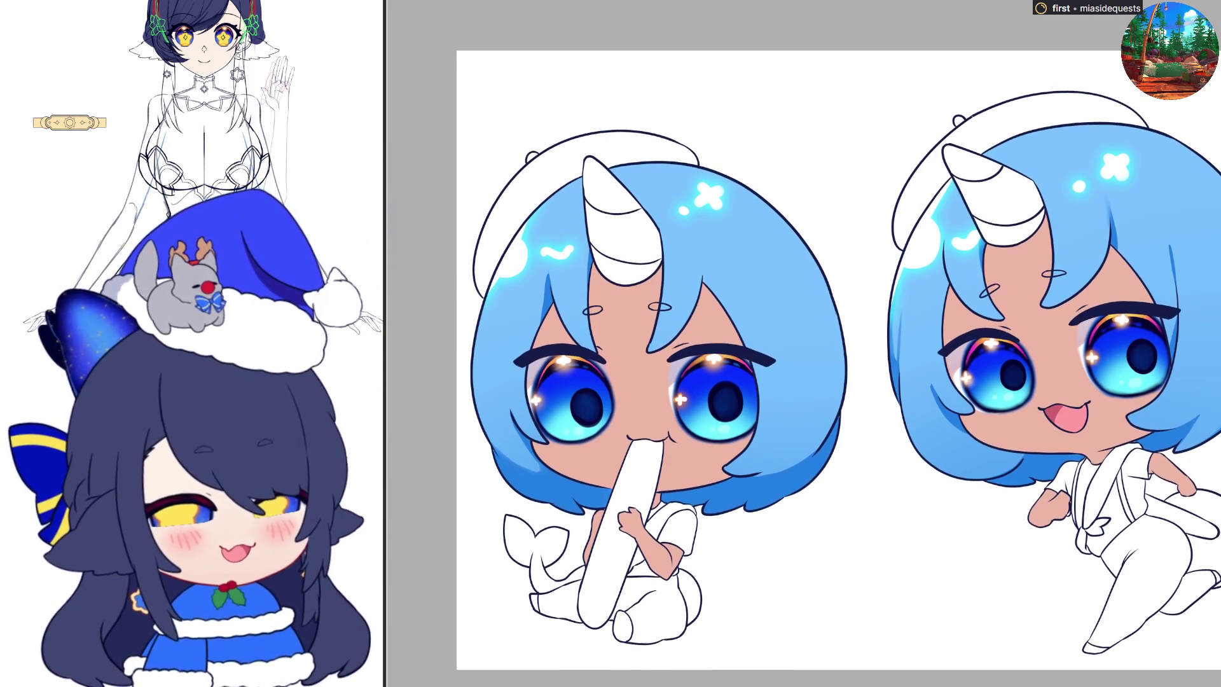
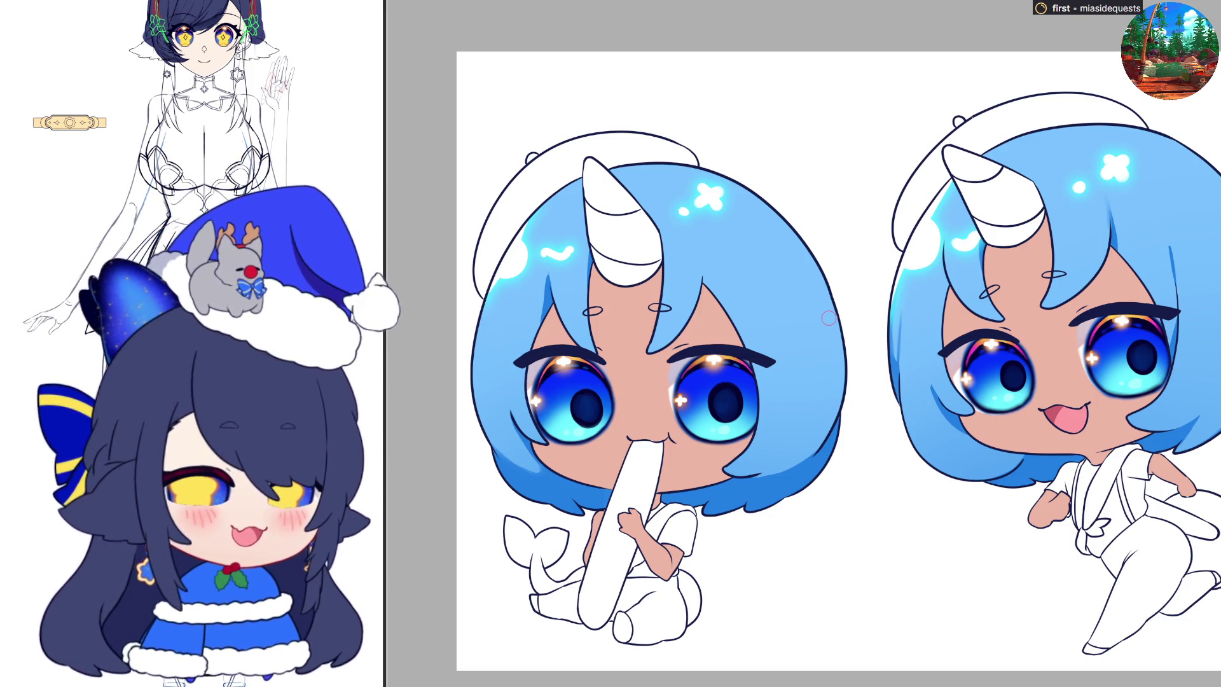
Step: Fill both chibis' horns, recolour them from purple to cream, then fill the right chibi's whale tail
scroll(829, 318, "up", 1)
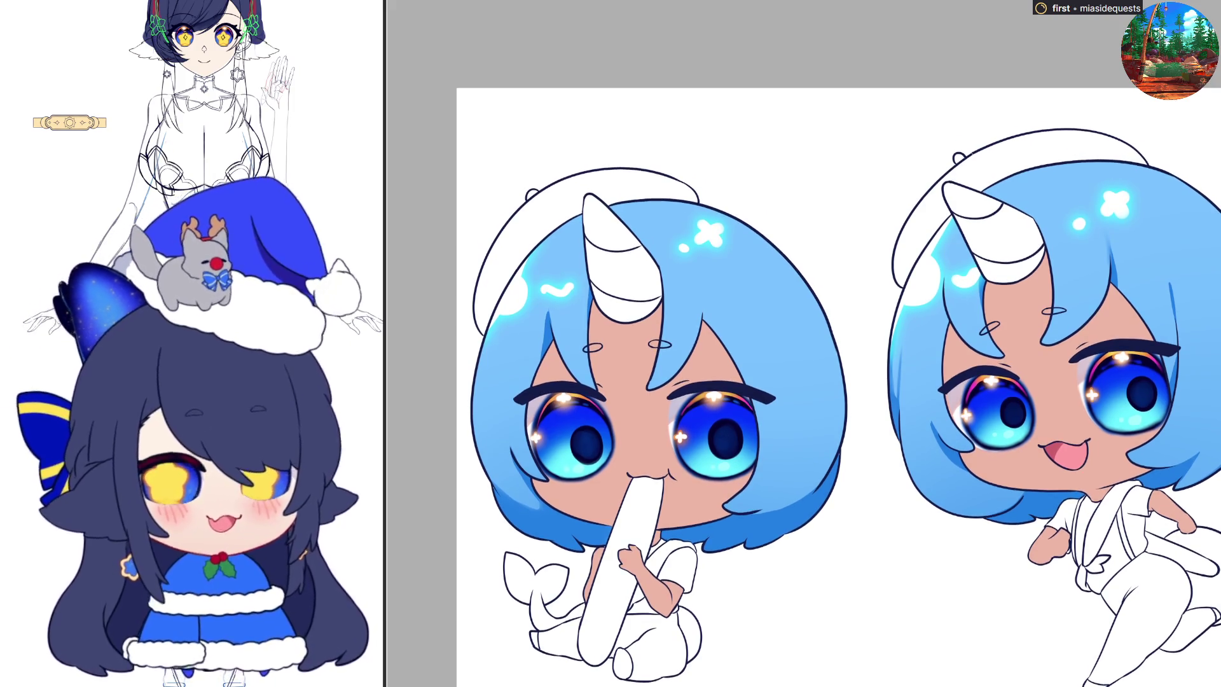
scroll(838, 365, "down", 1)
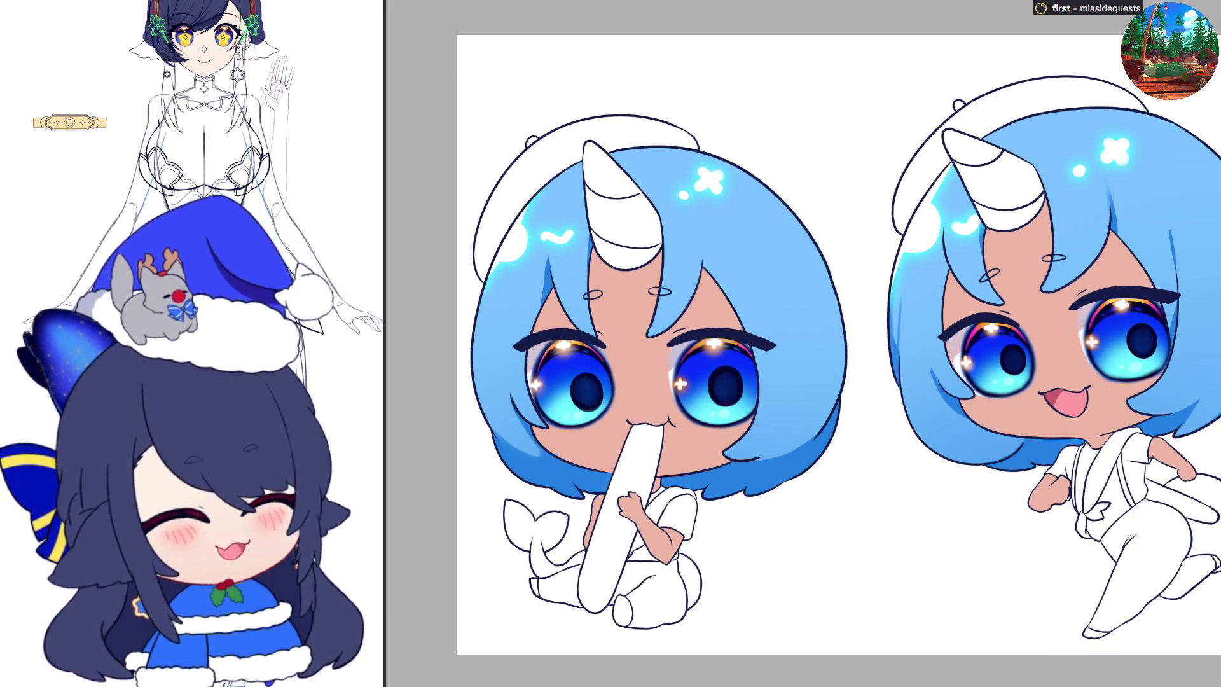
left_click(998, 185)
left_click(636, 217)
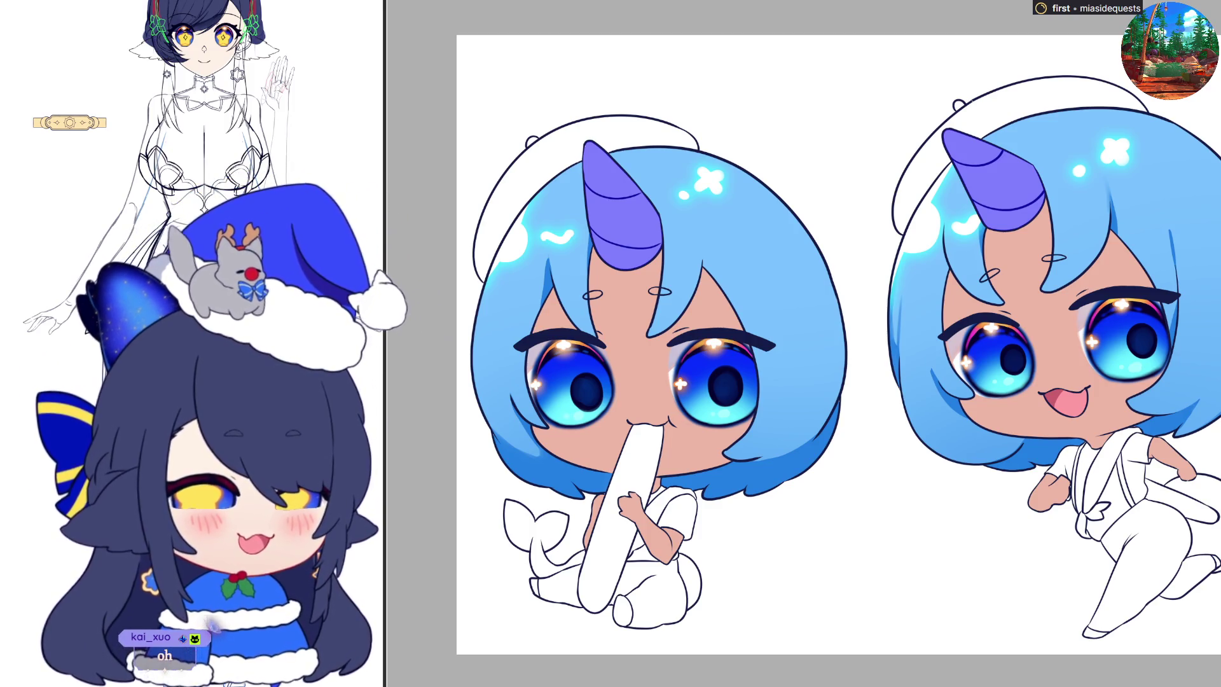
key("ctrl+z")
key("ctrl+z")
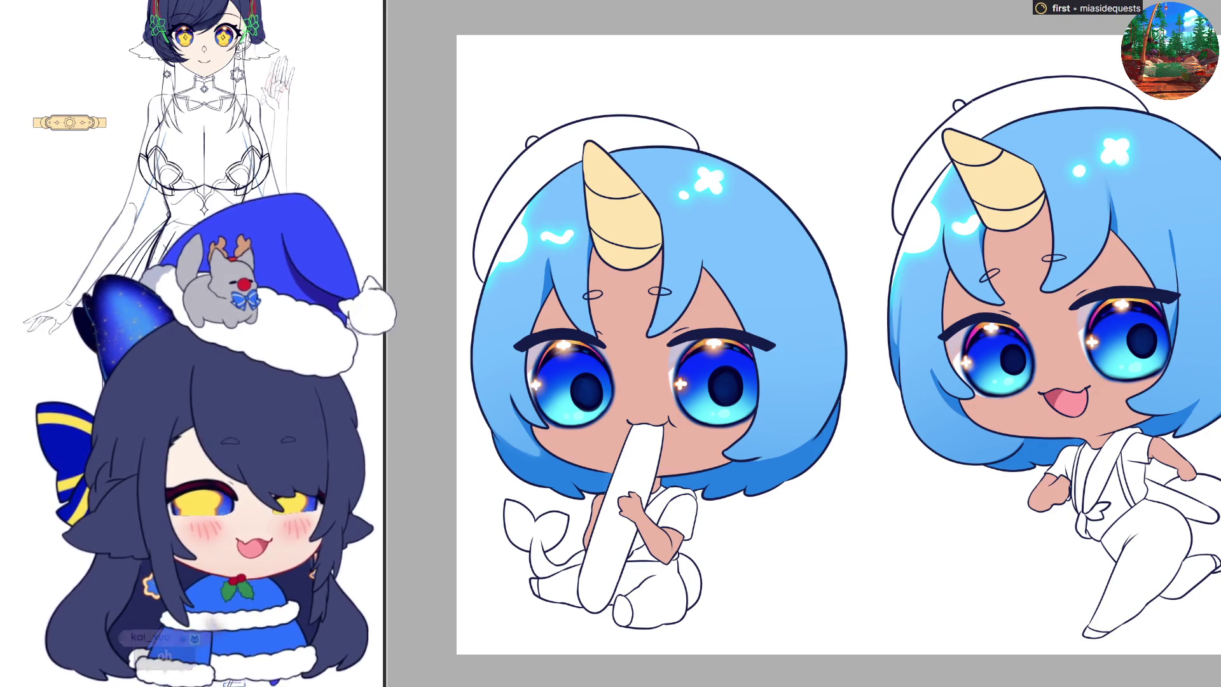
left_click(1192, 502)
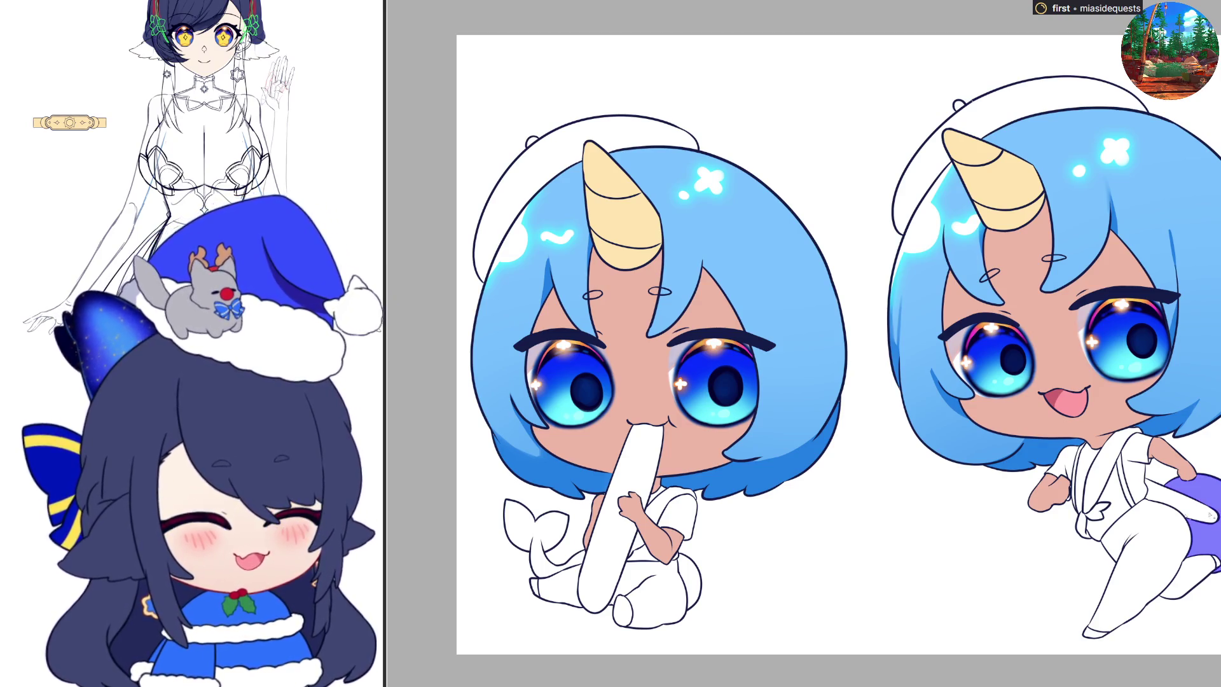
Step: Fill the left chibi's whale tail and shift its colour from purple to blue
scroll(996, 517, "down", 2)
scroll(713, 596, "up", 3)
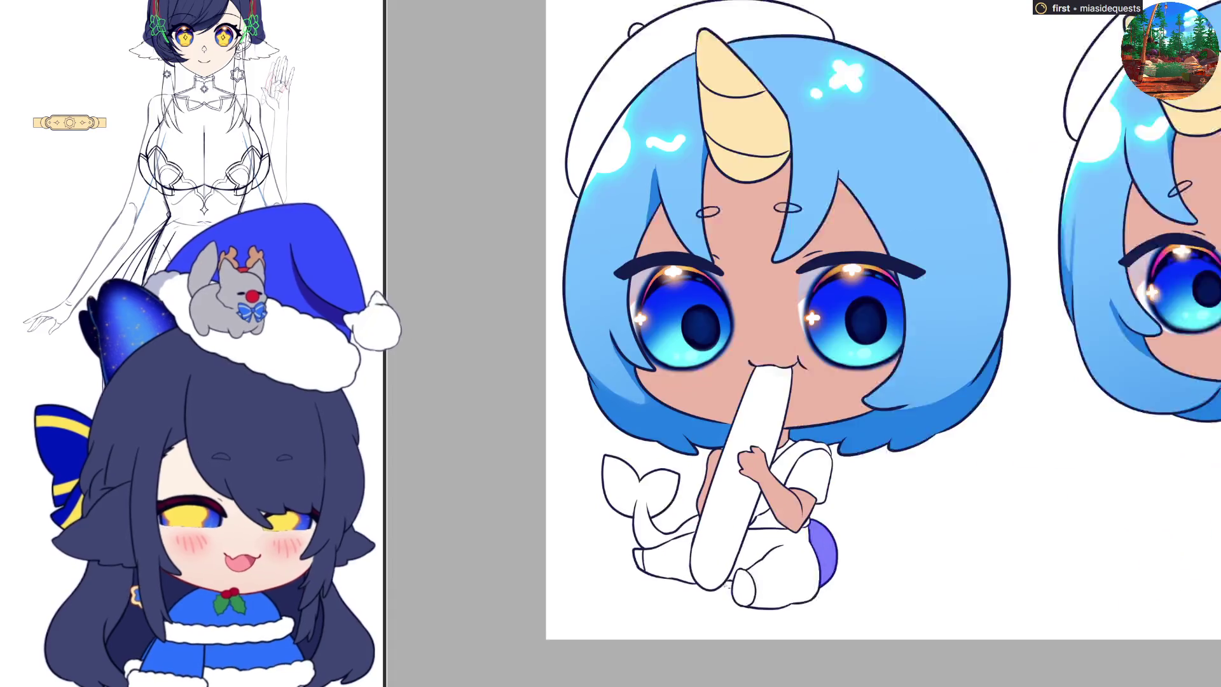
left_click(642, 527)
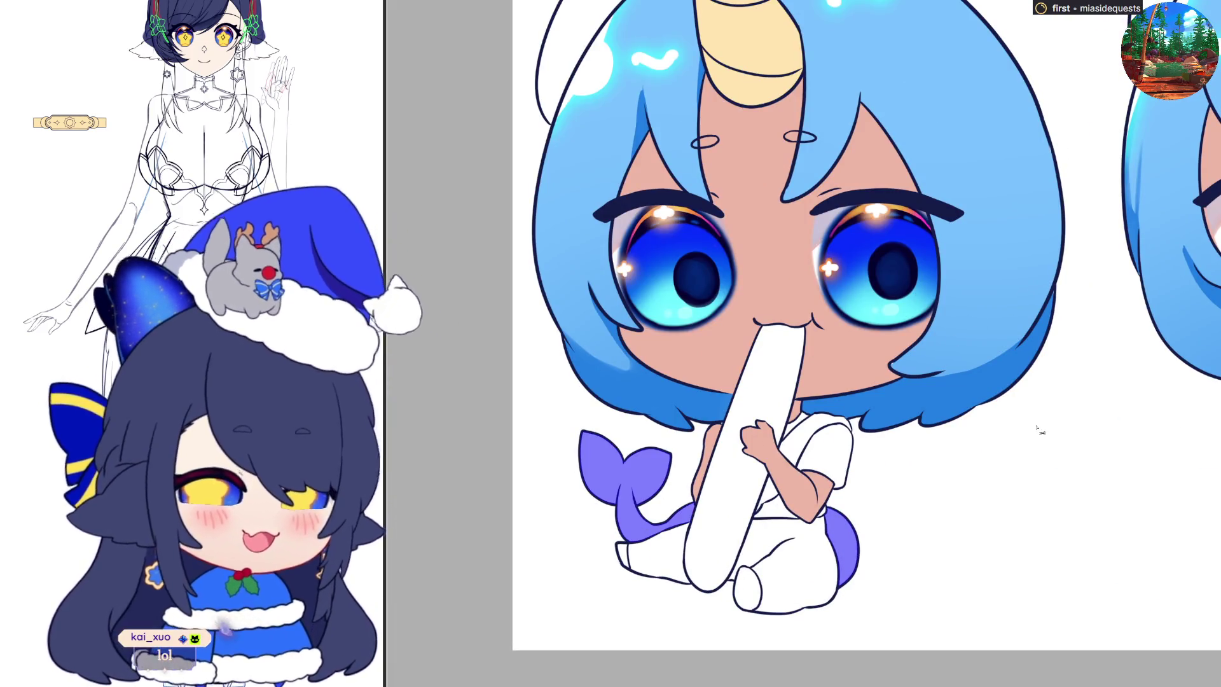
key("ctrl+z")
scroll(985, 457, "down", 2)
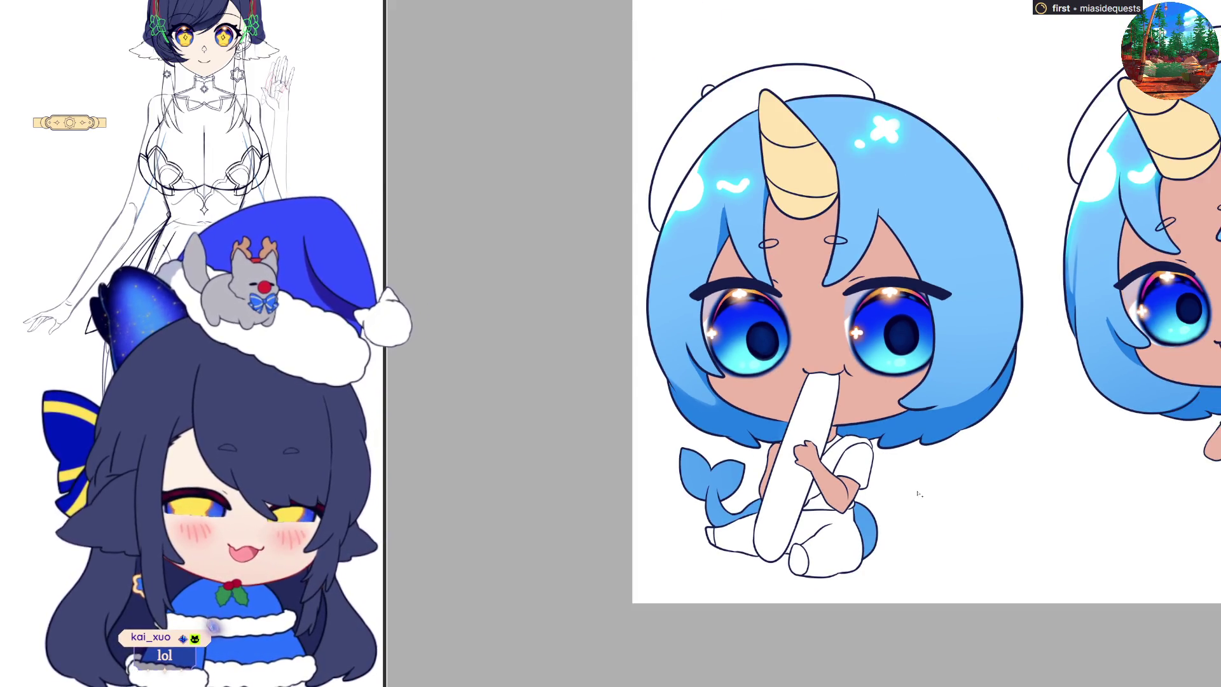
scroll(919, 494, "down", 1)
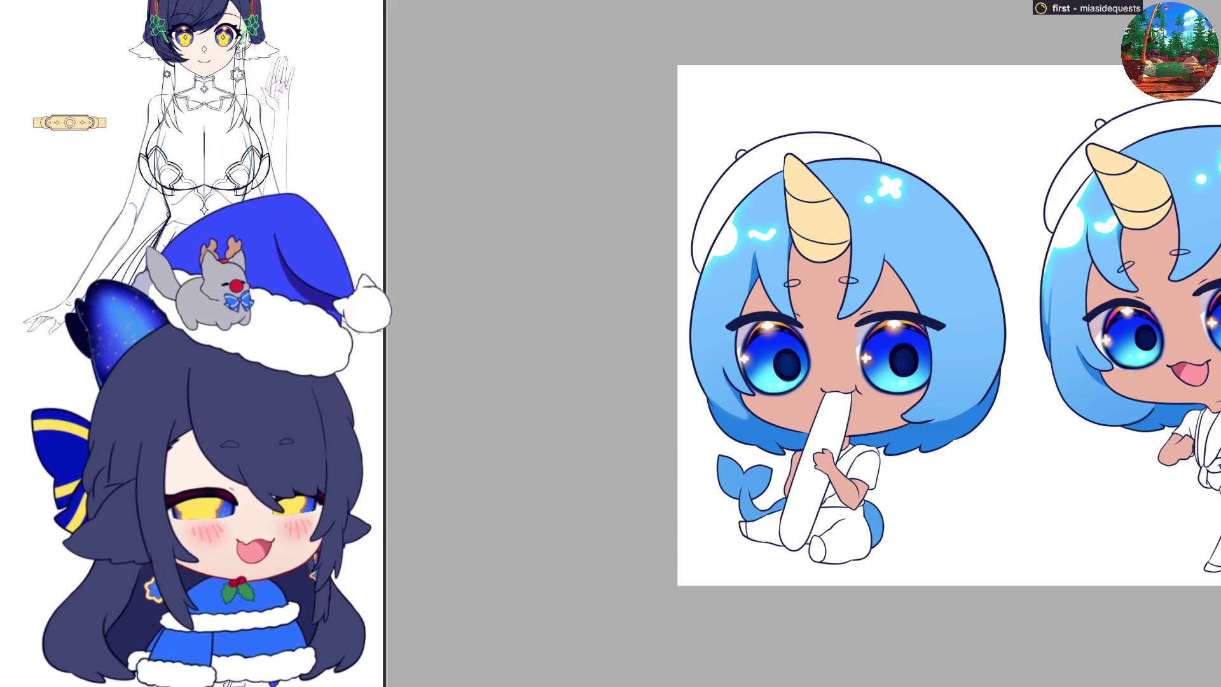
left_click(1188, 145)
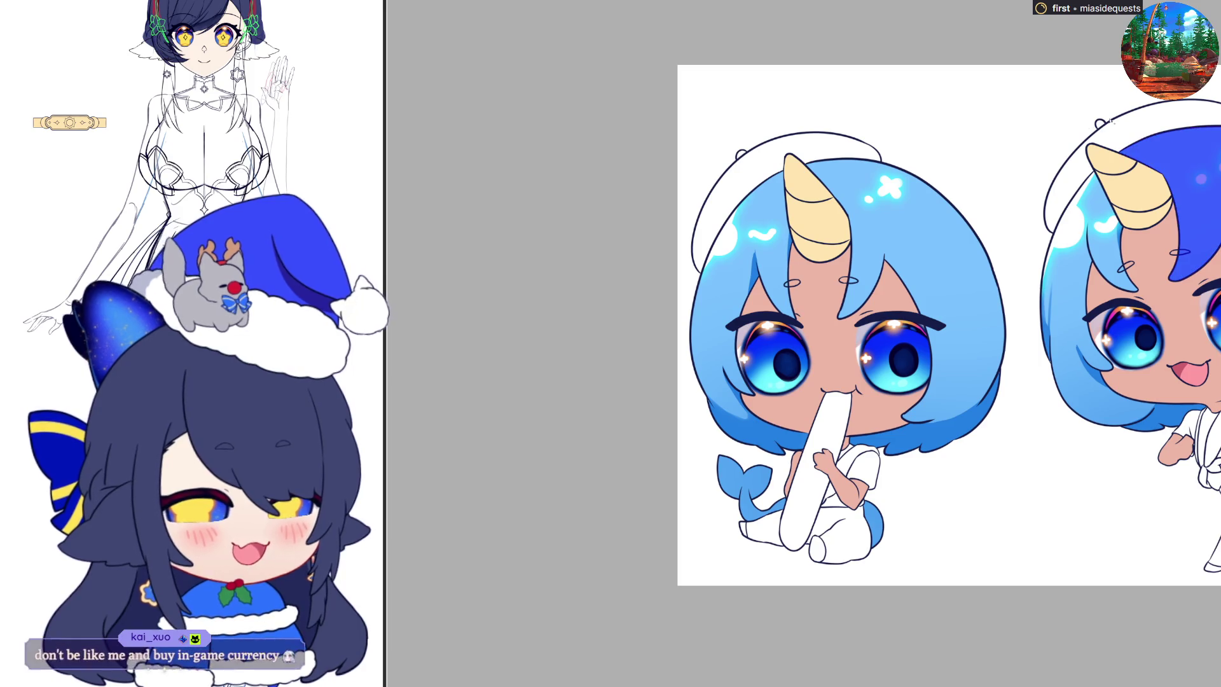
Step: Undo the stray hair fill, then fill both chibis' berets and recolour them red
key("ctrl+z")
left_click(1154, 122)
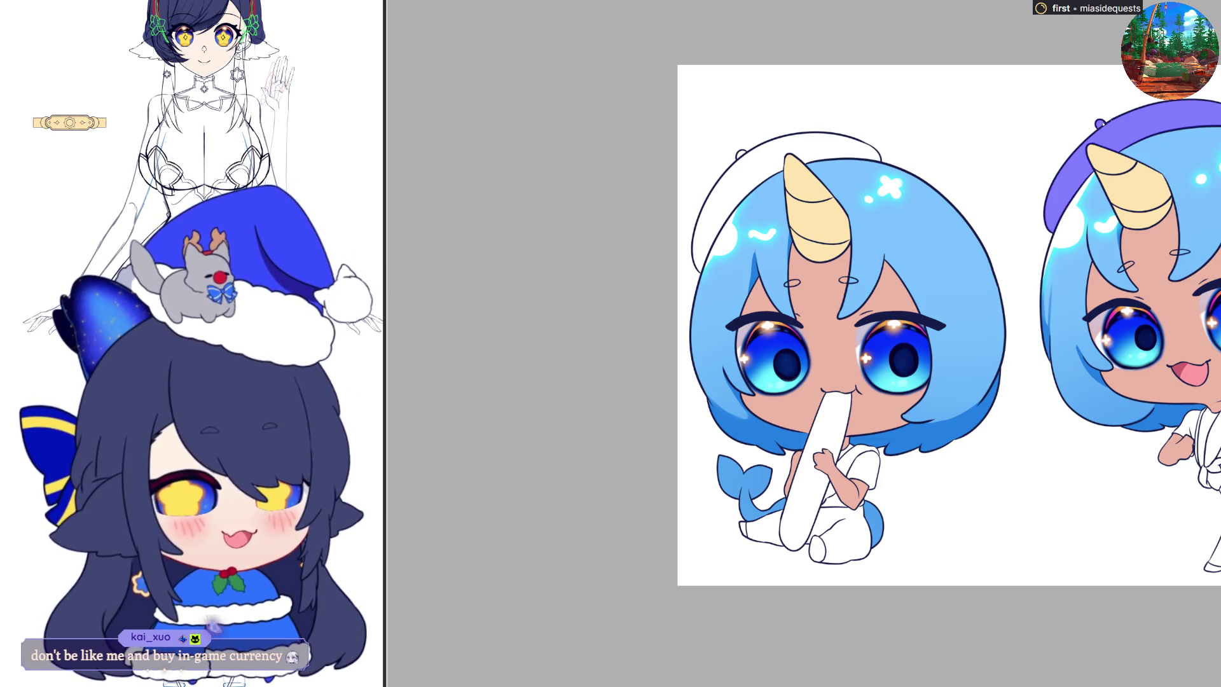
left_click(844, 148)
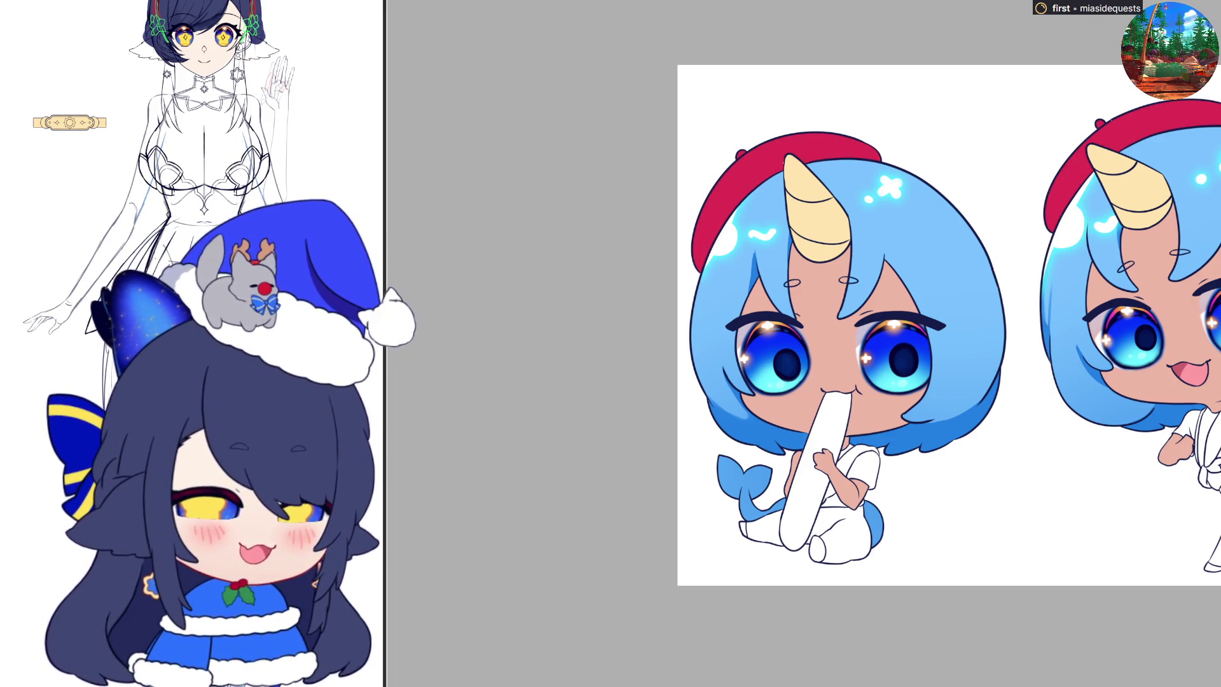
scroll(831, 484, "up", 6)
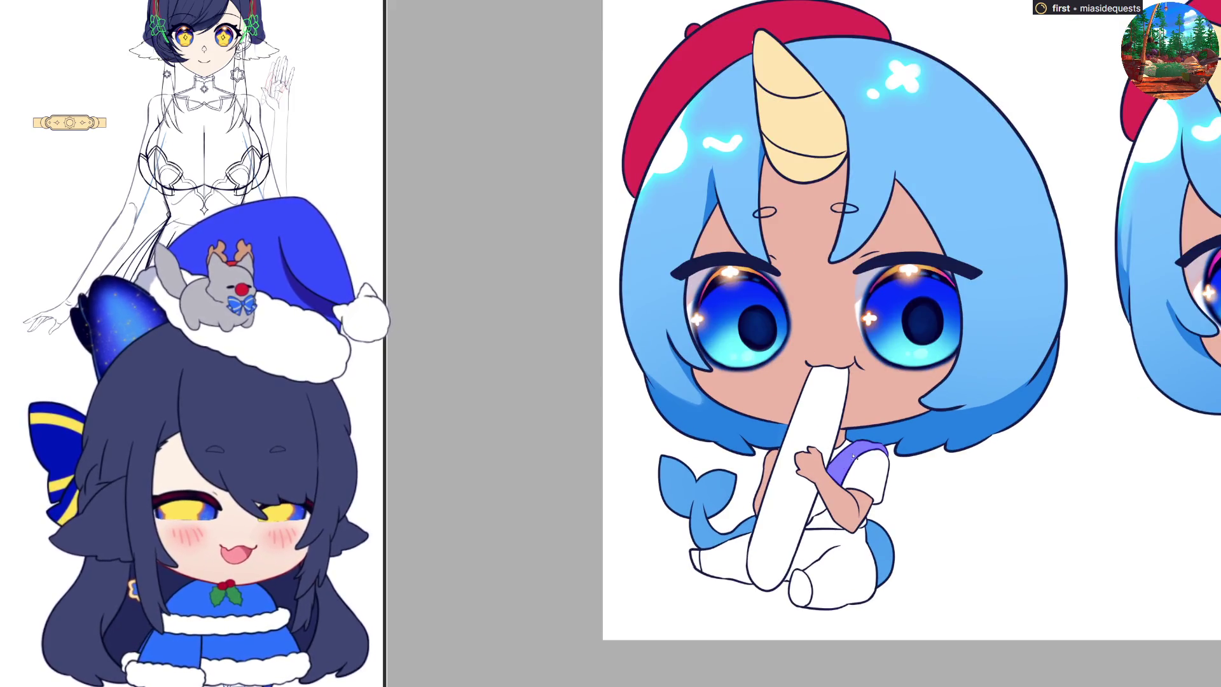
Step: Paint the right chibi's strap down into a ribbon end and recolour both straps from purple to red
scroll(816, 522, "up", 6)
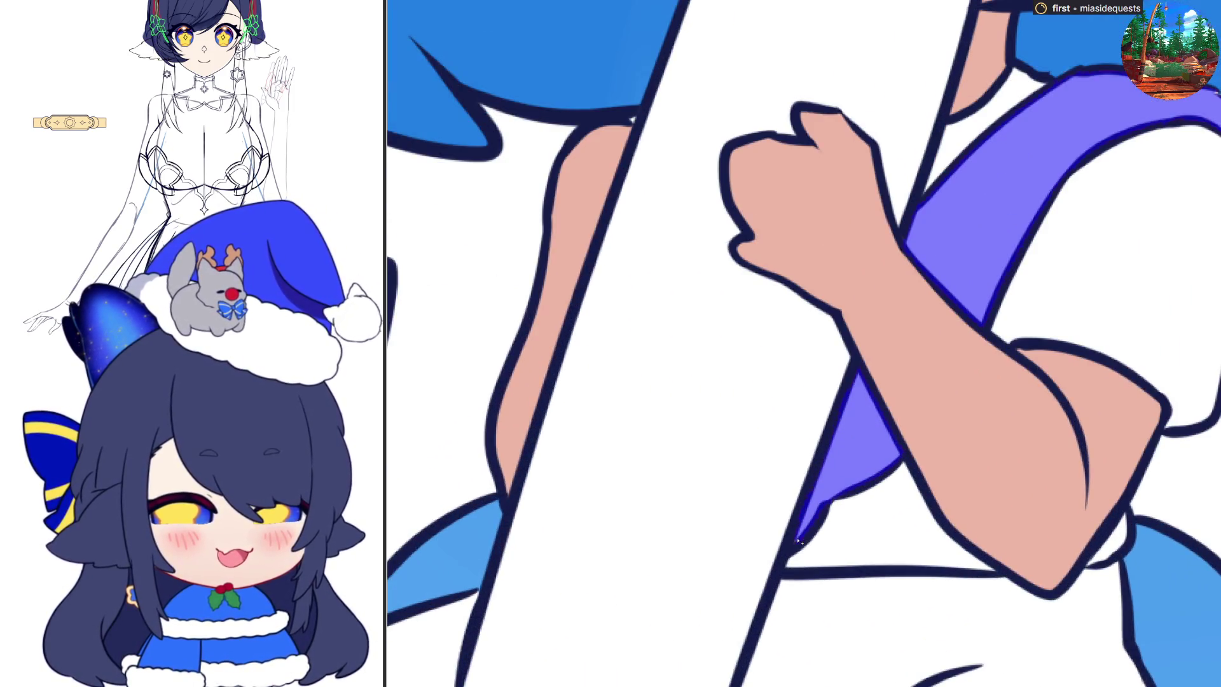
scroll(803, 505, "down", 5)
scroll(803, 505, "down", 8)
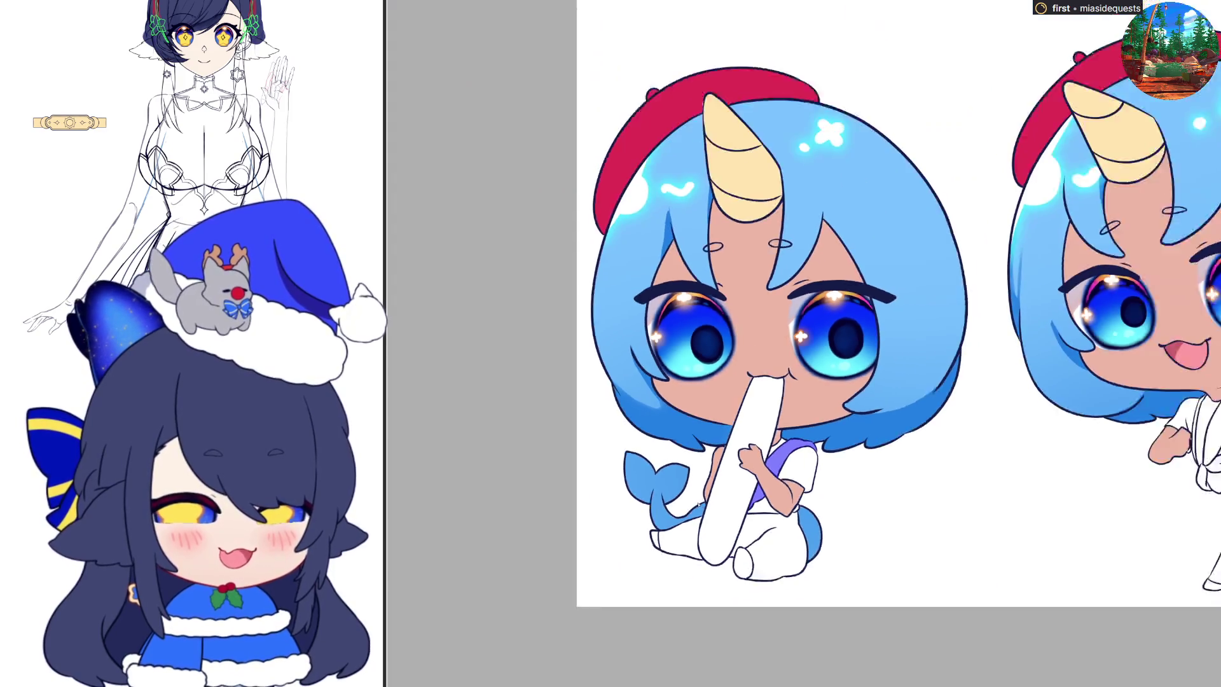
scroll(1123, 458, "up", 5)
mouse_move(1117, 476)
left_mouse_down()
mouse_move(1149, 496)
mouse_move(1106, 523)
left_mouse_up()
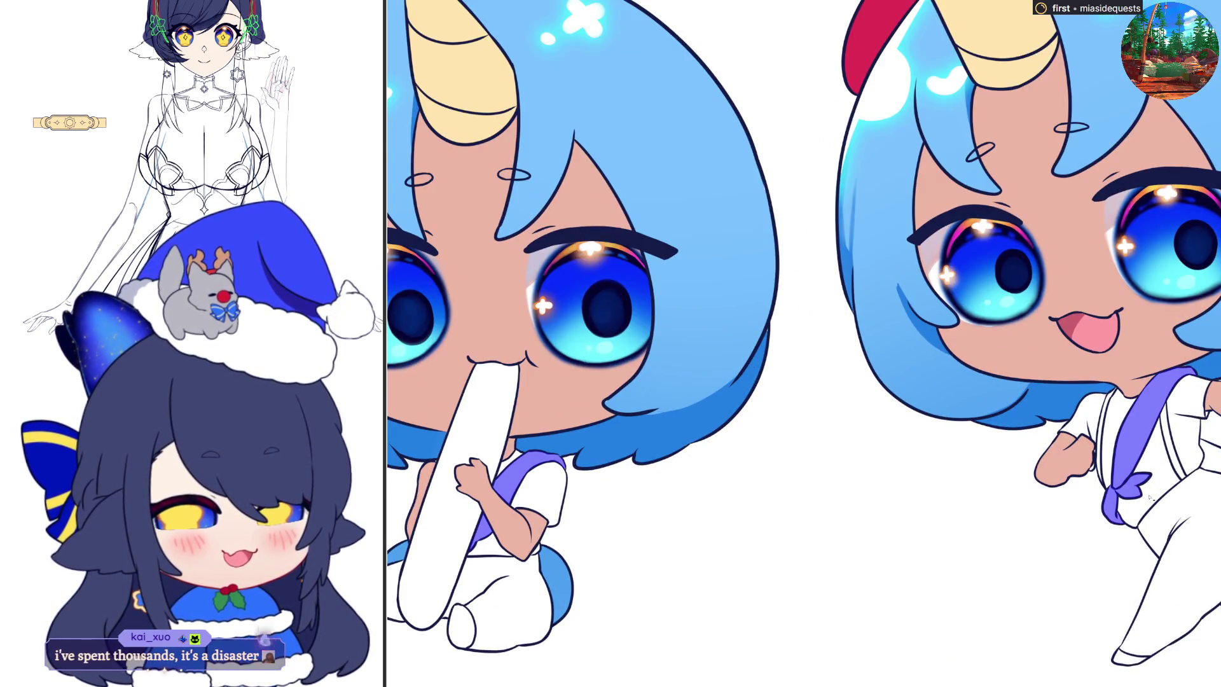
key("ctrl+z")
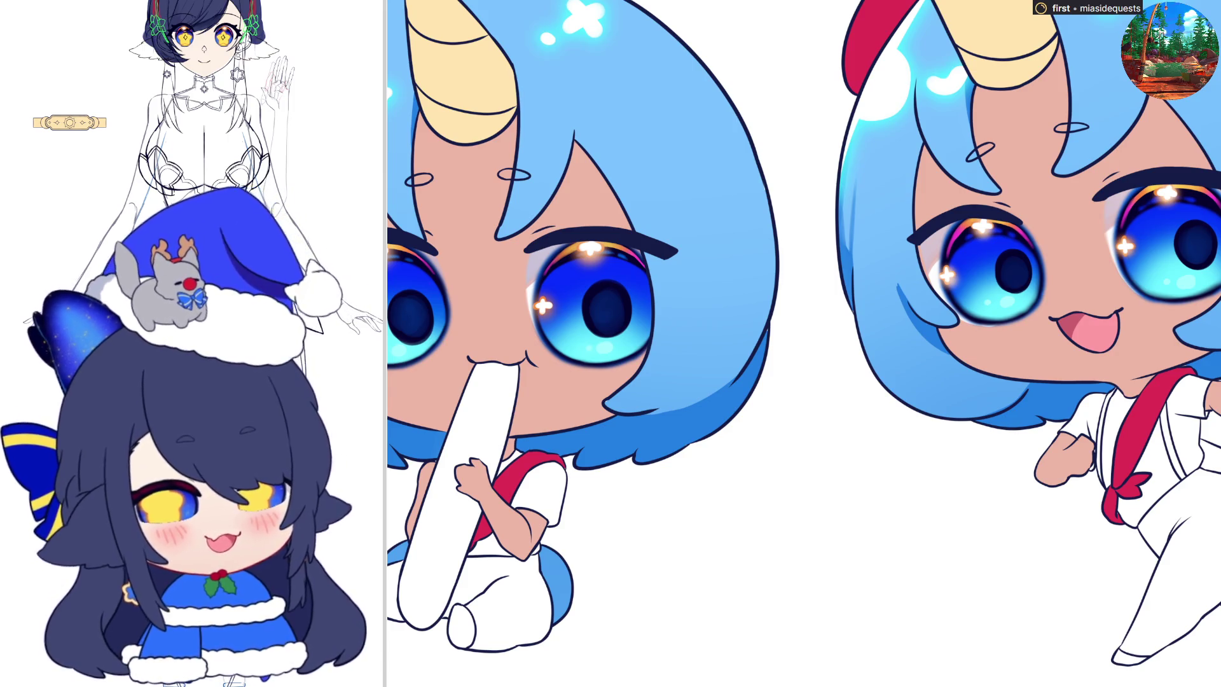
scroll(1113, 496, "down", 3)
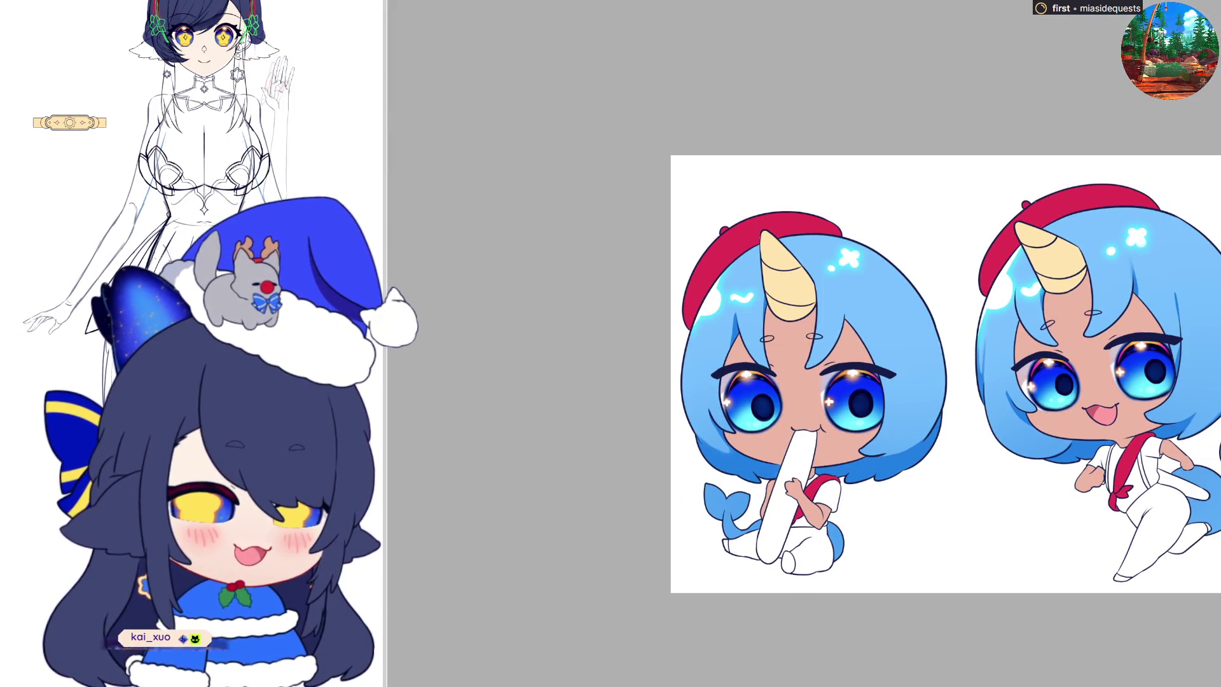
Step: Paste a food photo as a new canvas and move its window up and to the right
scroll(916, 388, "up", 1)
scroll(1145, 343, "up", 1)
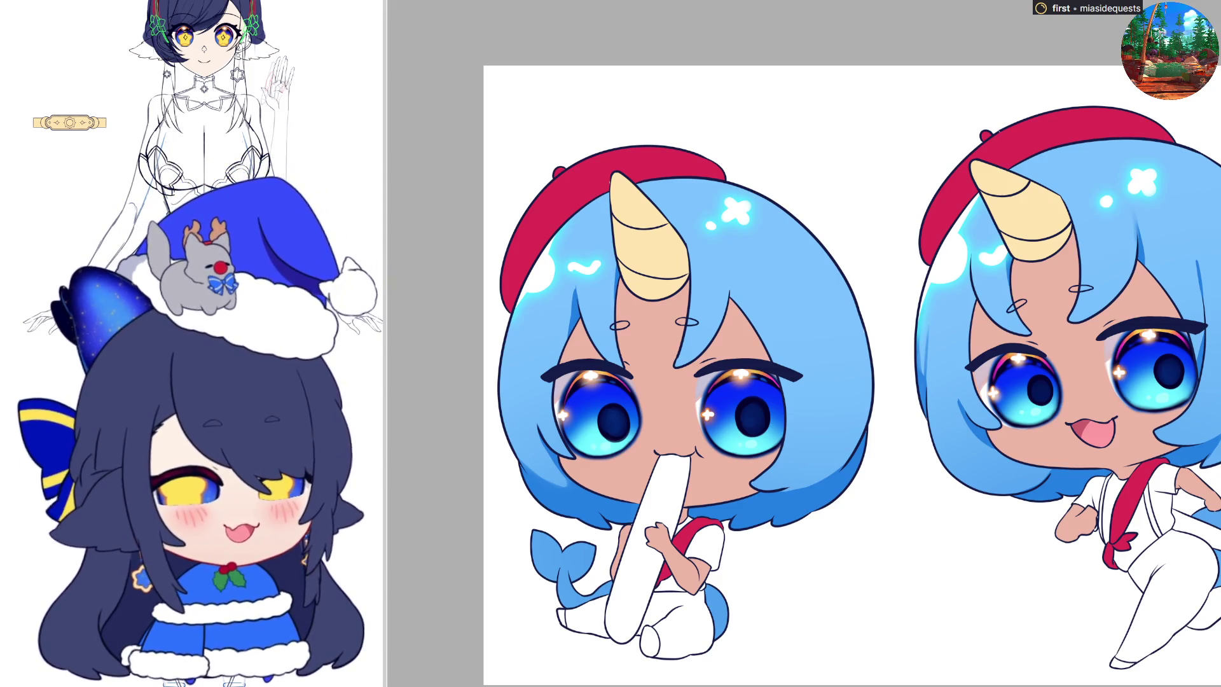
scroll(1020, 350, "down", 2)
scroll(1020, 351, "up", 2)
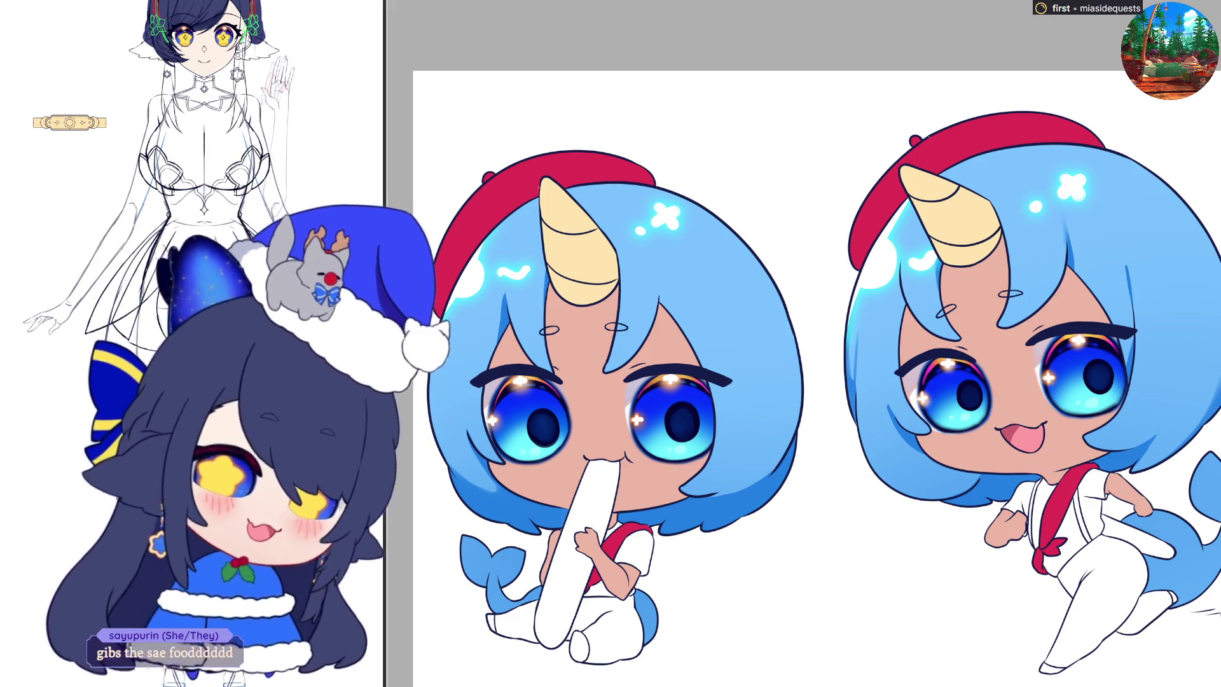
scroll(814, 369, "down", 1)
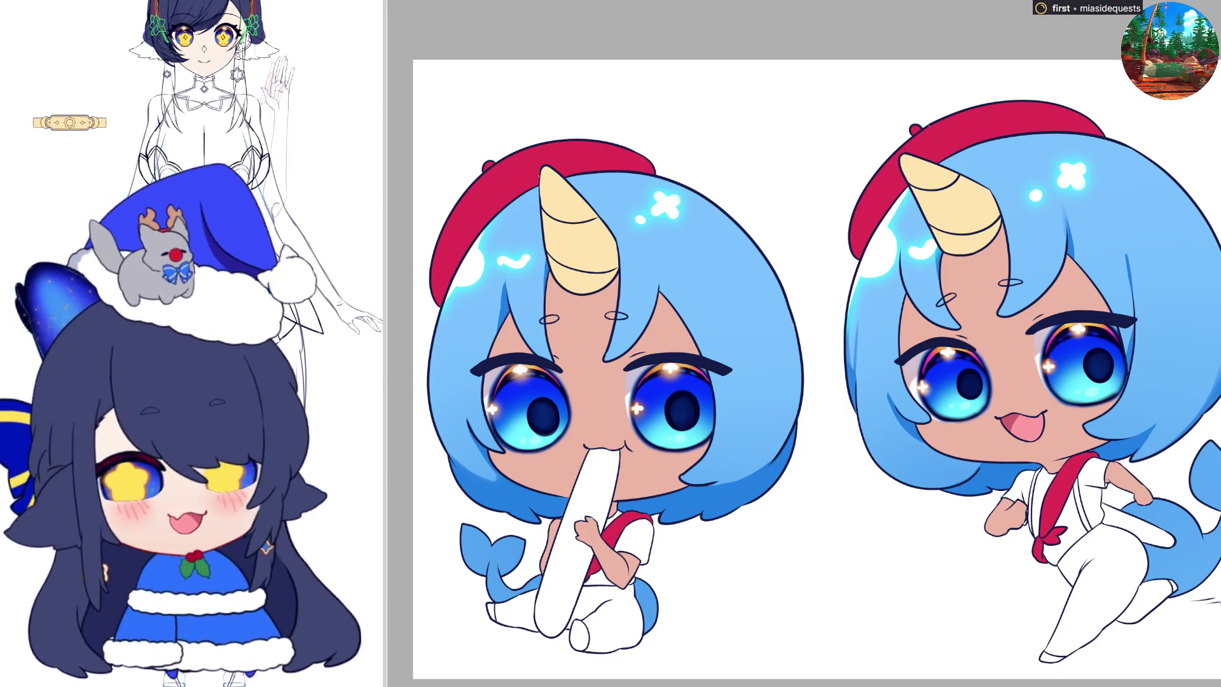
key("ctrl+v")
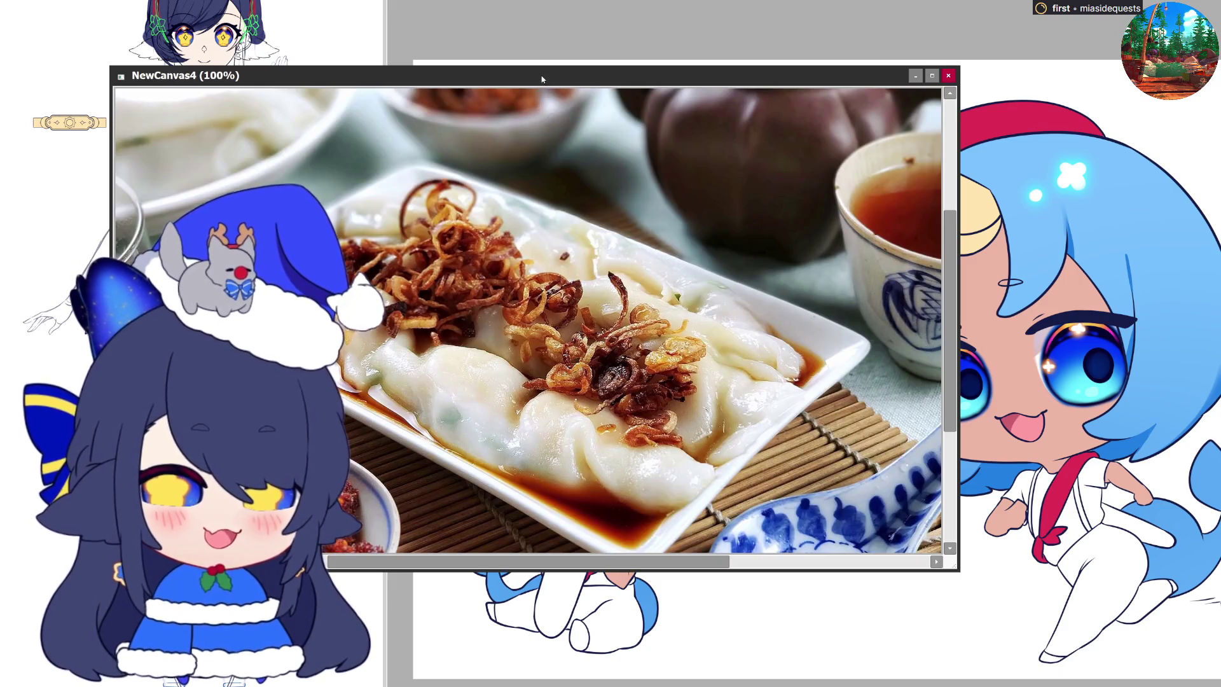
mouse_move(542, 75)
left_mouse_down()
mouse_move(550, 7)
mouse_move(712, 1)
left_mouse_up()
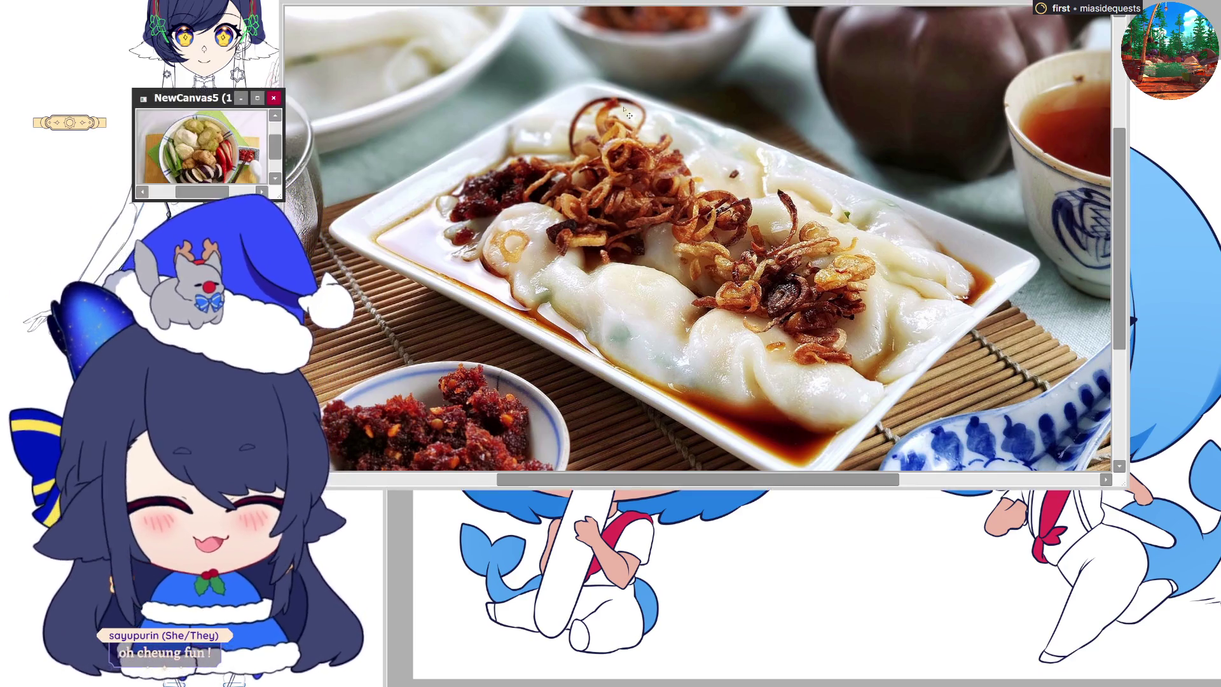
Step: Enlarge and zoom into the NewCanvas5 fried-tofu photo, then close both food photo windows
left_click_drag(183, 103, 448, 23)
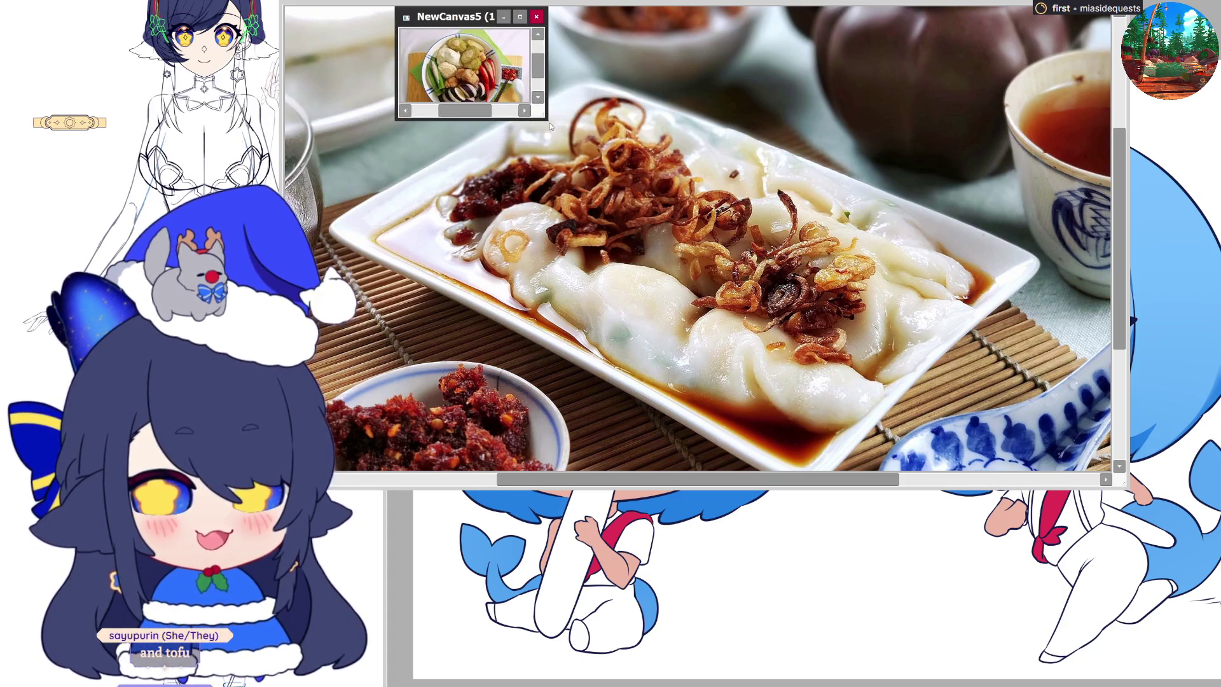
left_click_drag(550, 121, 940, 402)
scroll(678, 184, "up", 6)
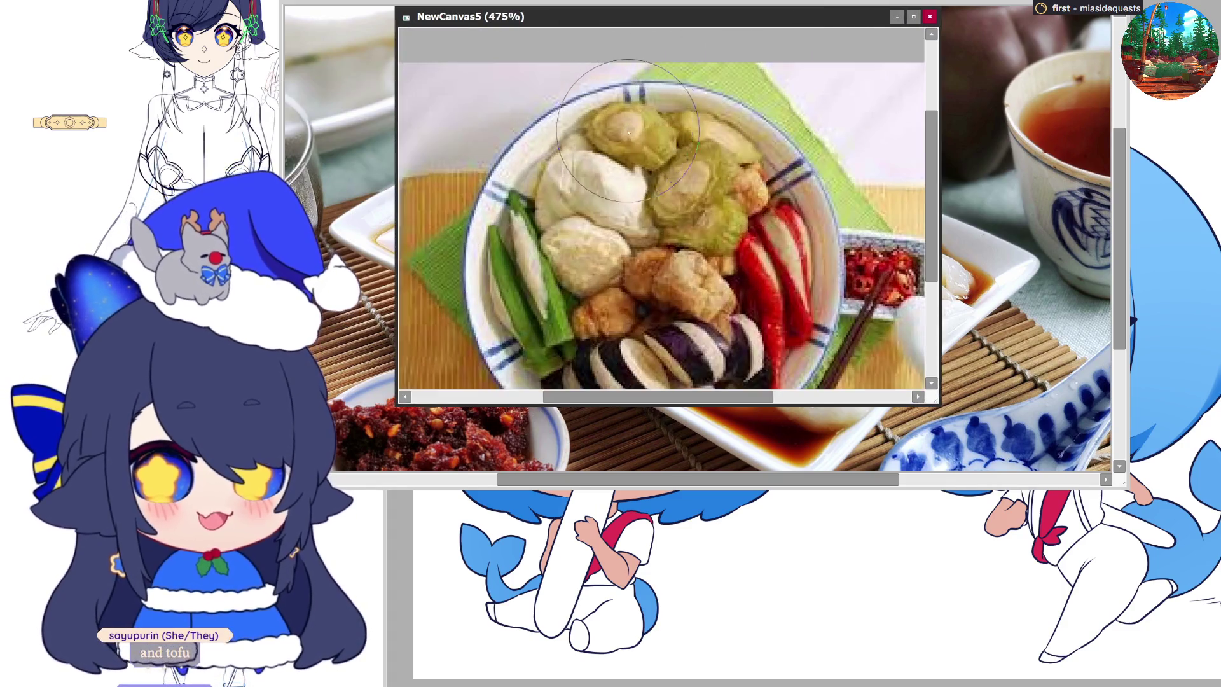
scroll(678, 184, "up", 1)
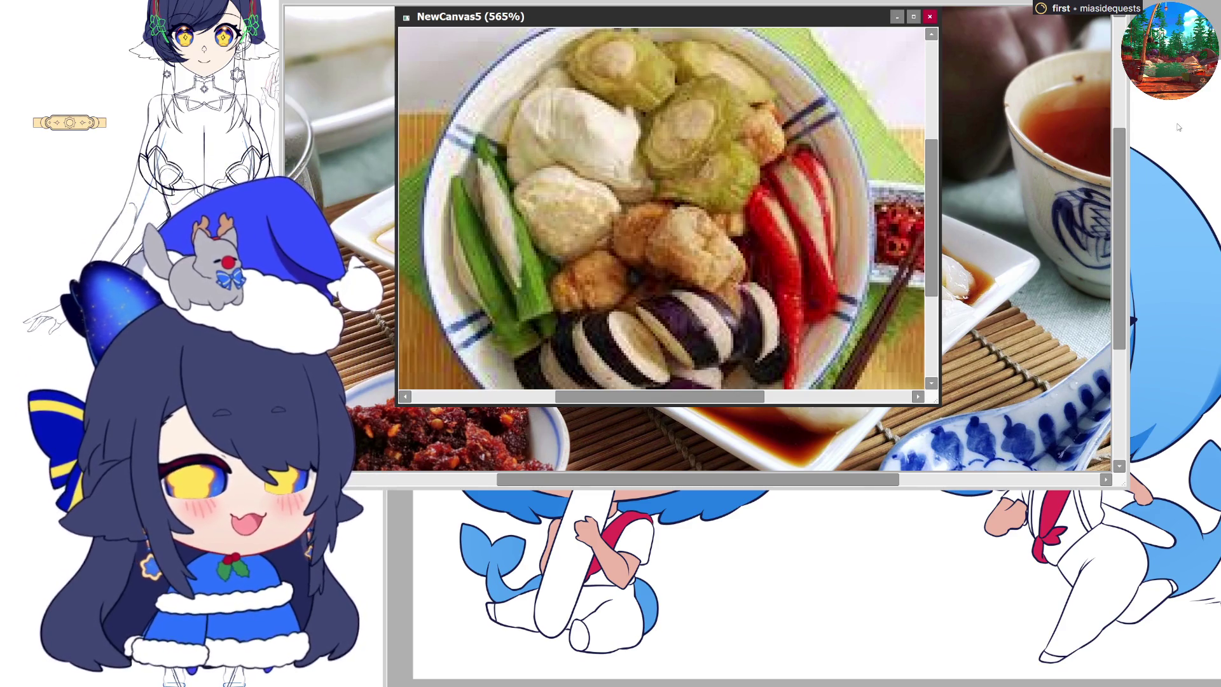
left_click(930, 16)
key("ctrl+w")
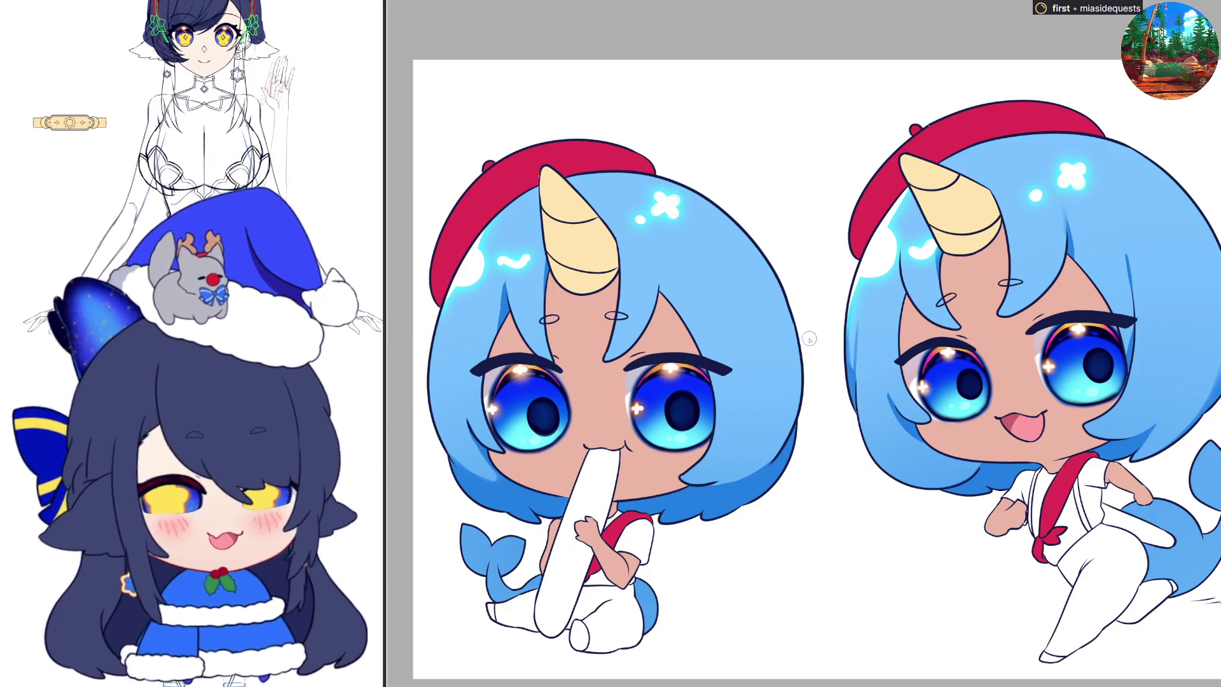
scroll(808, 342, "down", 1)
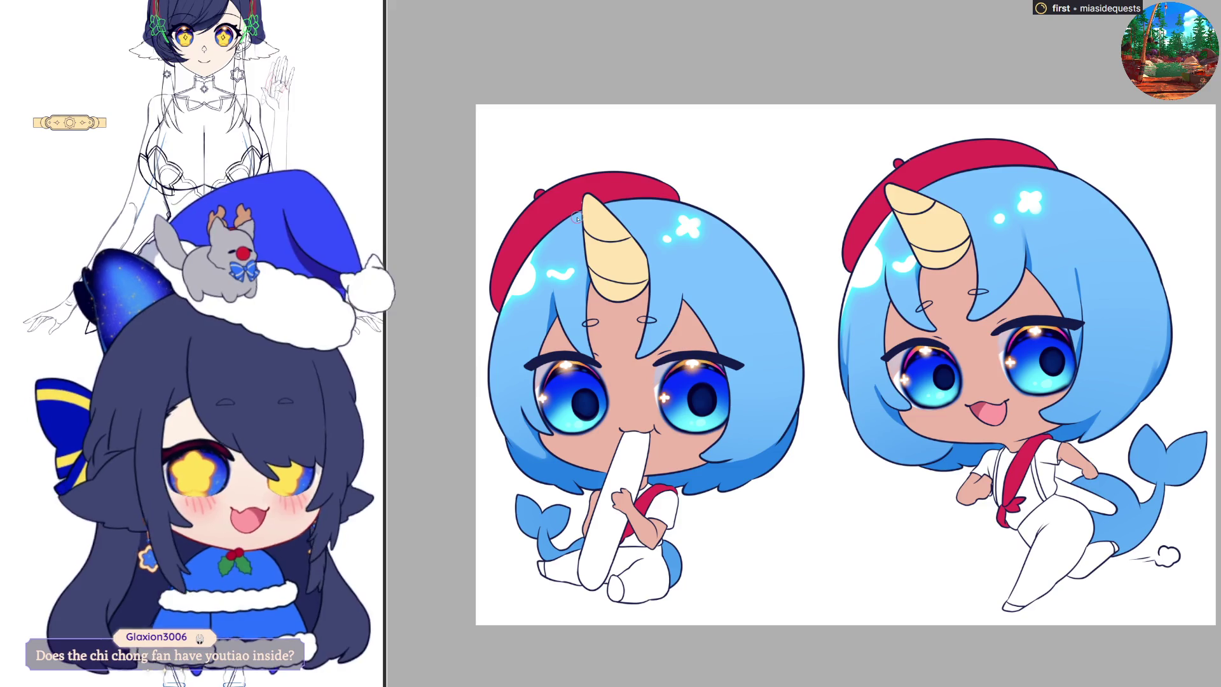
scroll(576, 218, "up", 3)
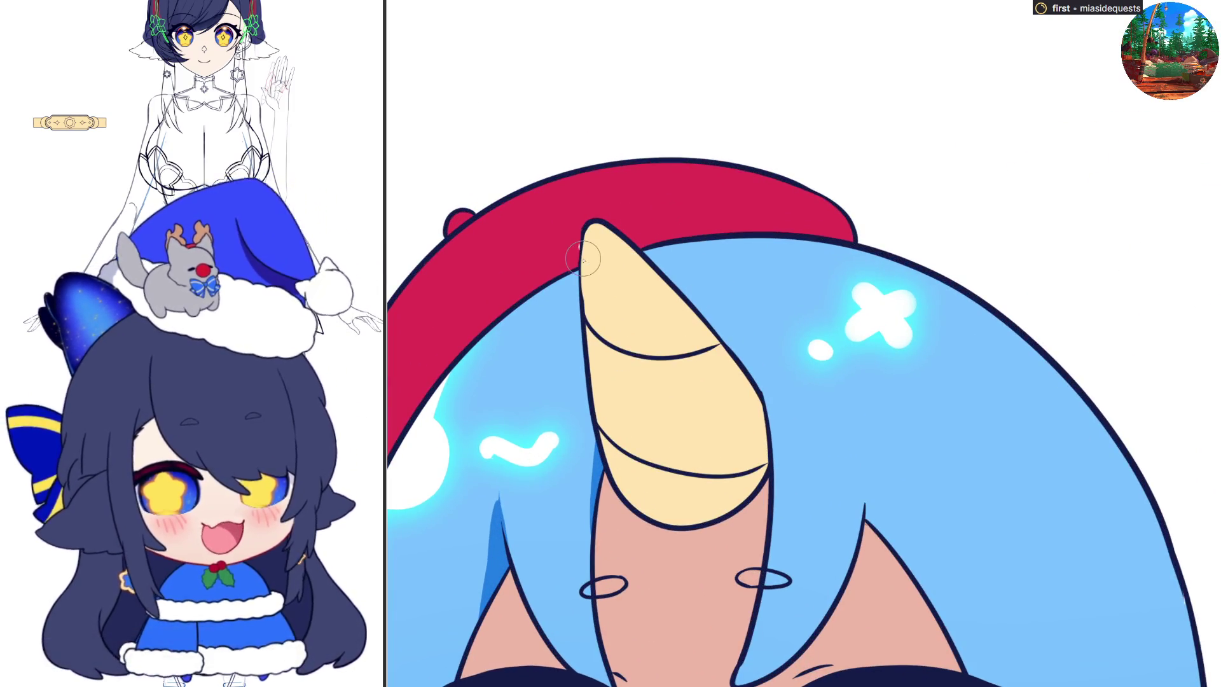
scroll(561, 223, "up", 3)
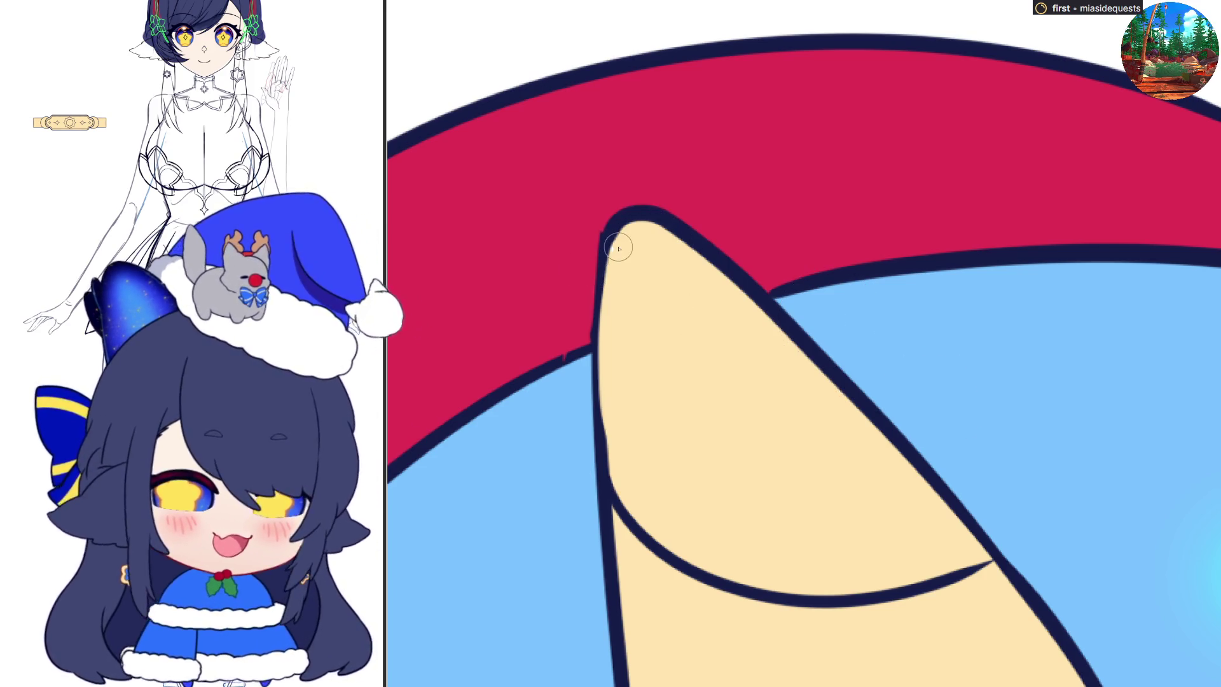
scroll(726, 359, "down", 3)
scroll(726, 360, "down", 2)
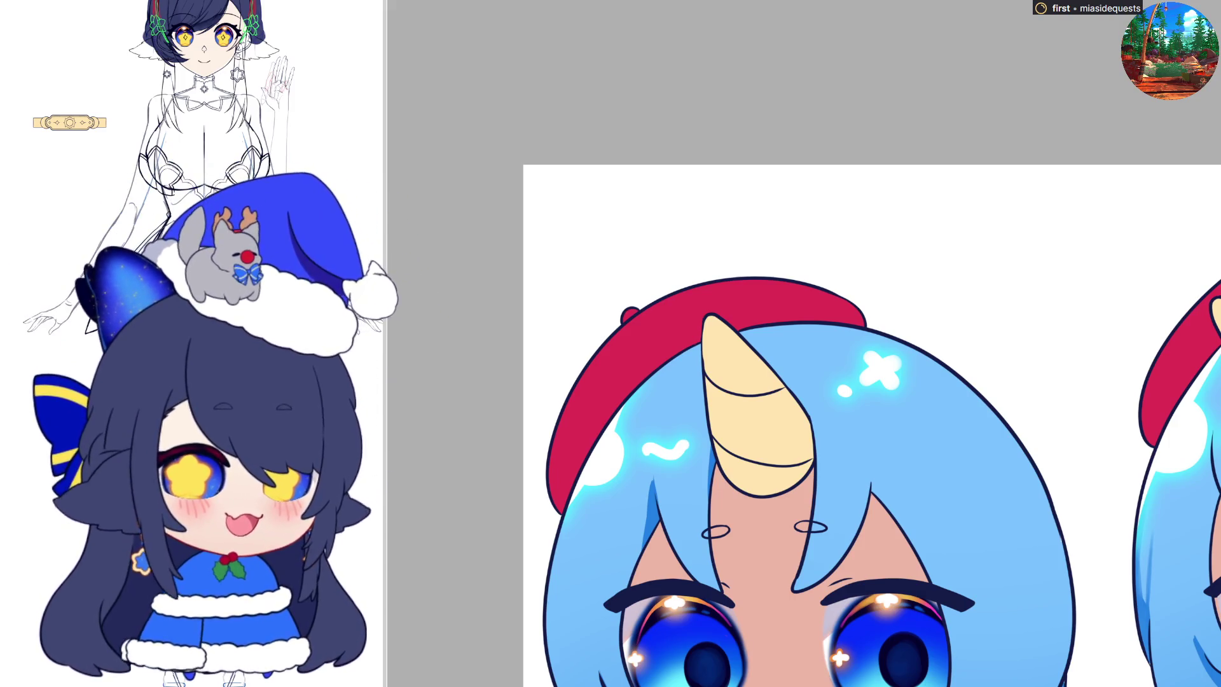
Step: Zoom onto the left chibi's face and toggle the horizontal view flip repeatedly, leaving it mirrored
scroll(658, 28, "down", 2)
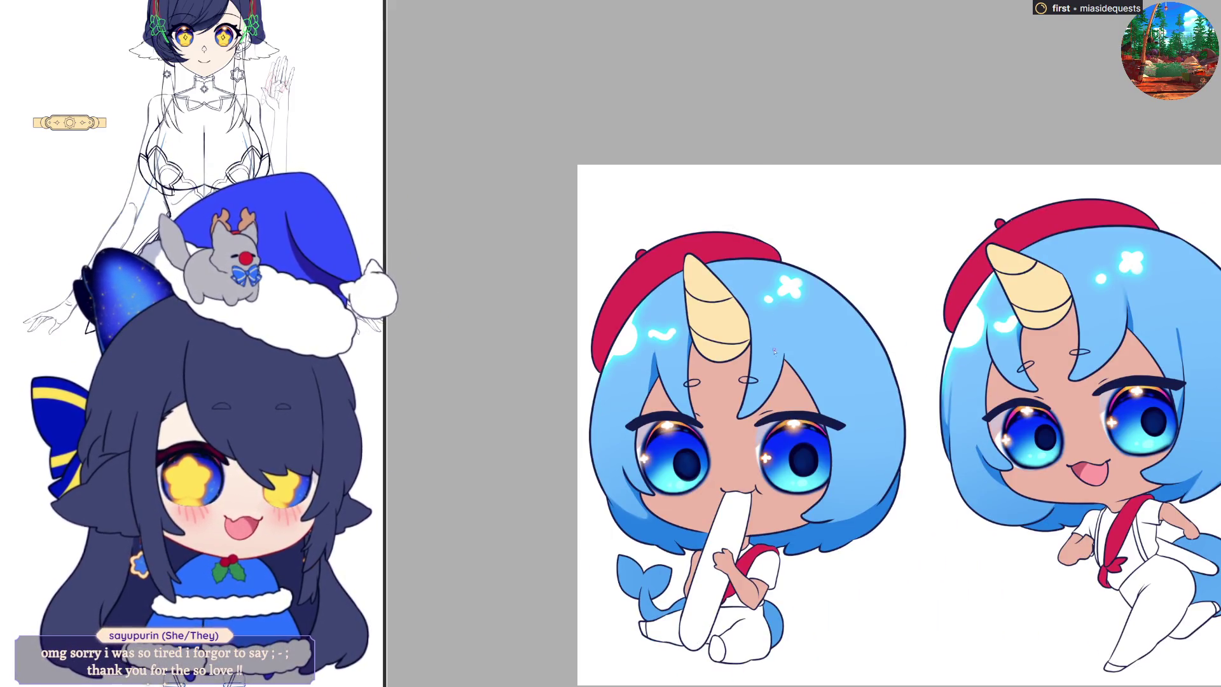
scroll(742, 334, "up", 2)
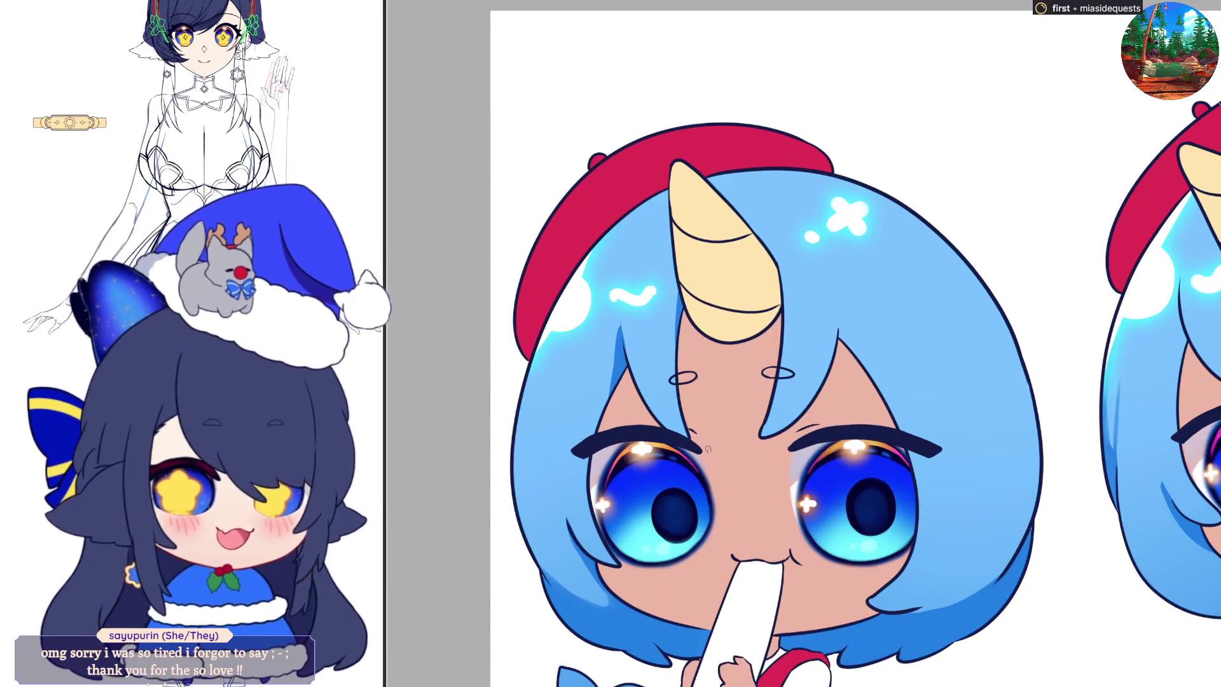
scroll(766, 319, "down", 1)
scroll(731, 531, "up", 2)
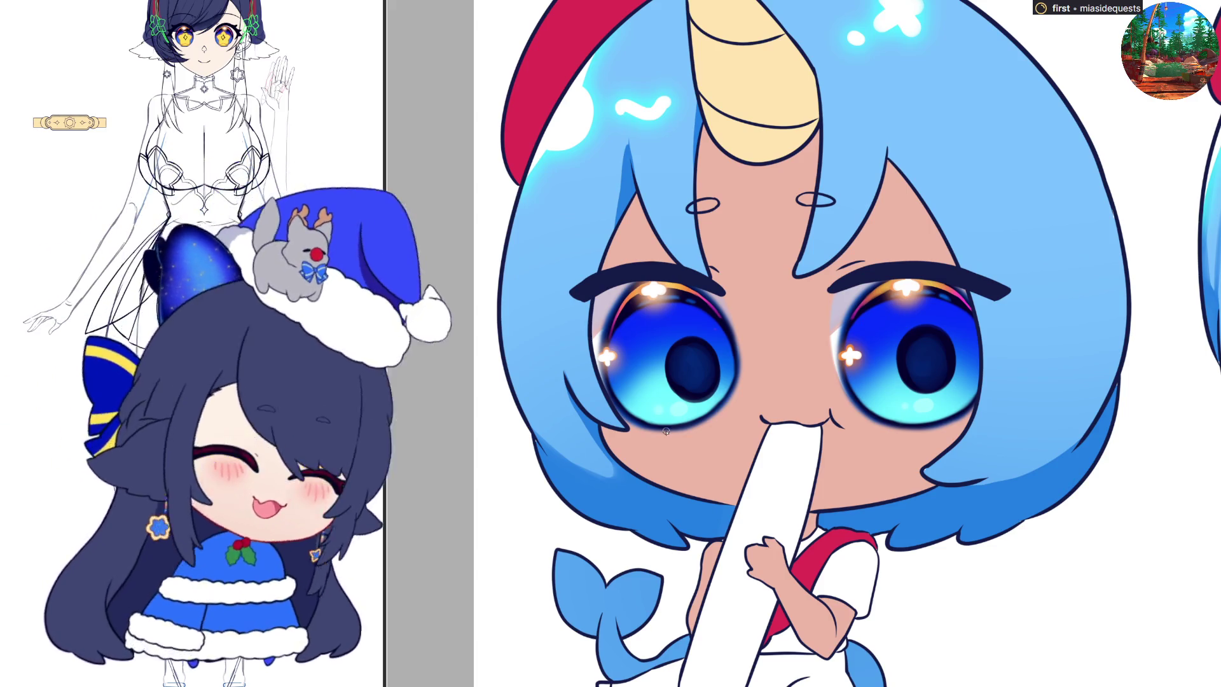
scroll(682, 397, "down", 3)
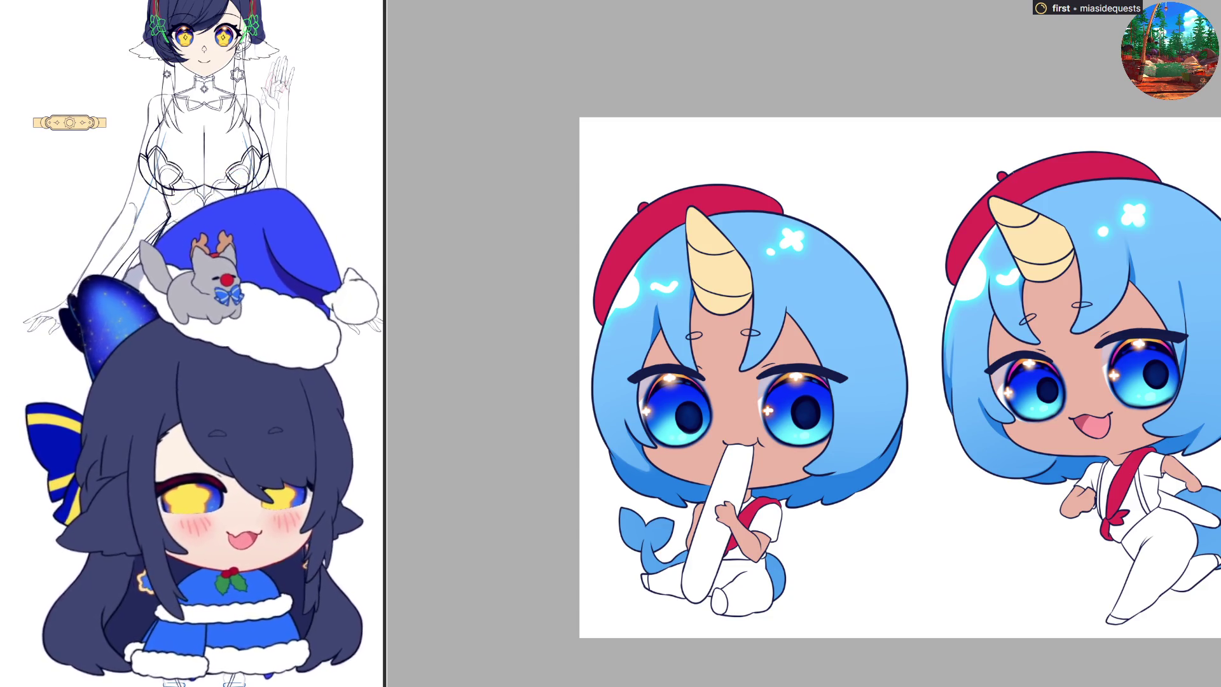
scroll(617, 416, "up", 2)
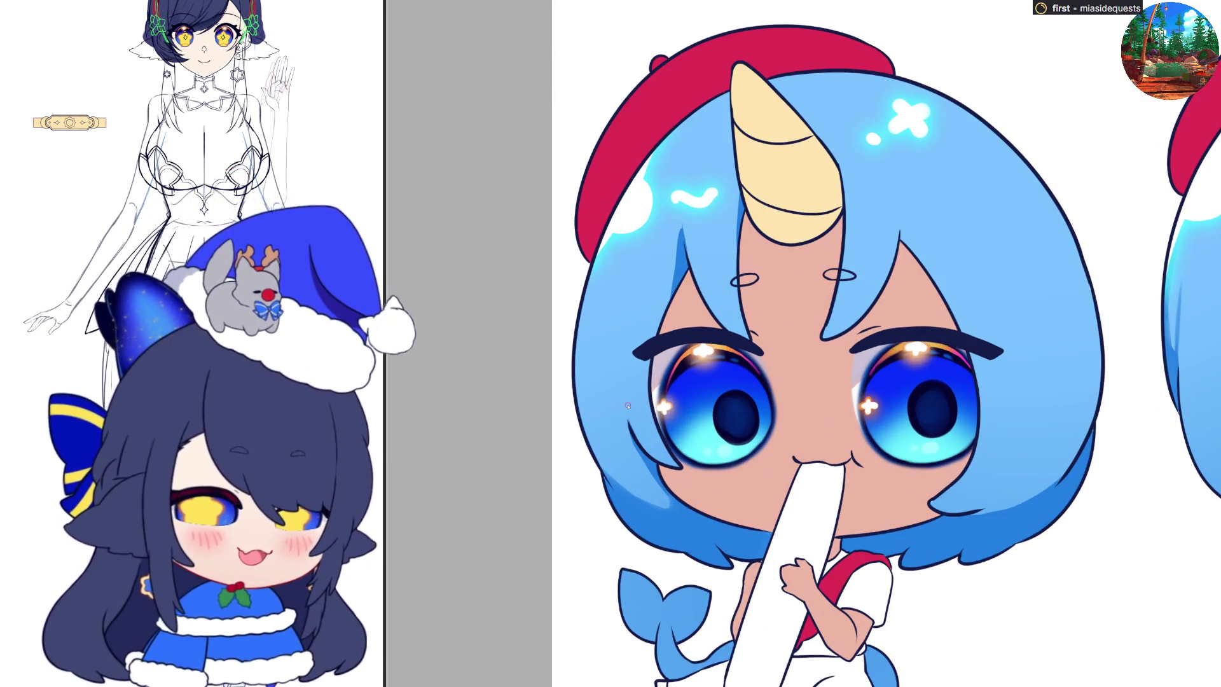
key("h")
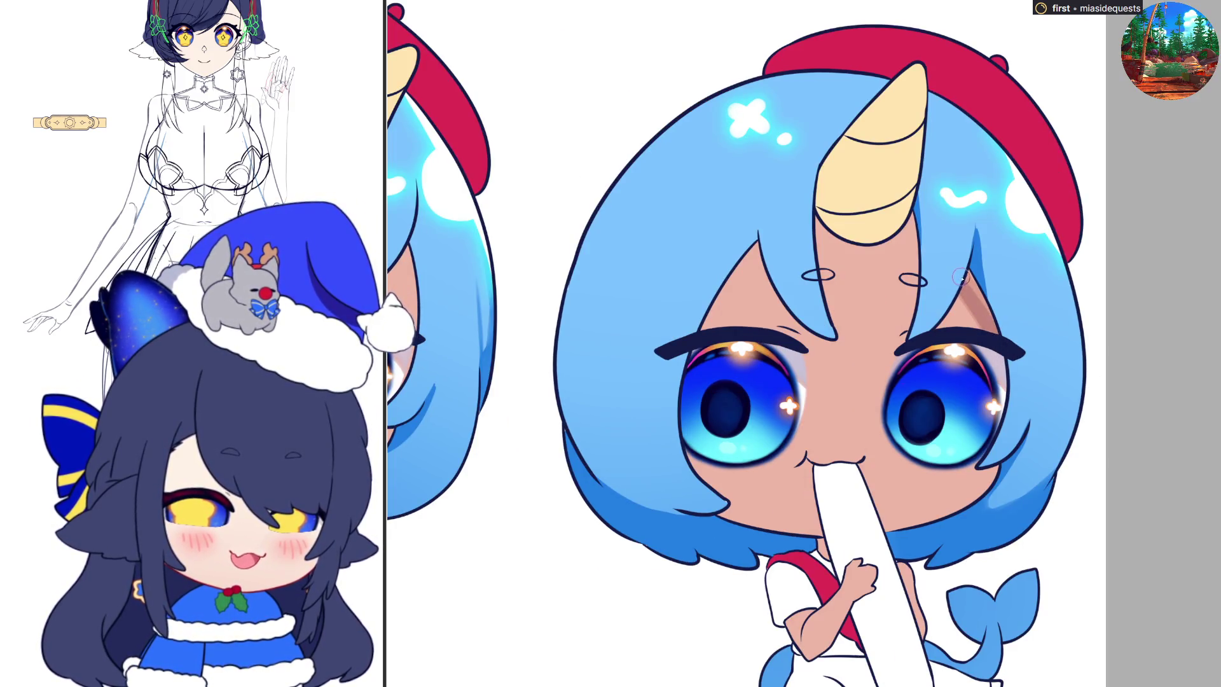
key("h")
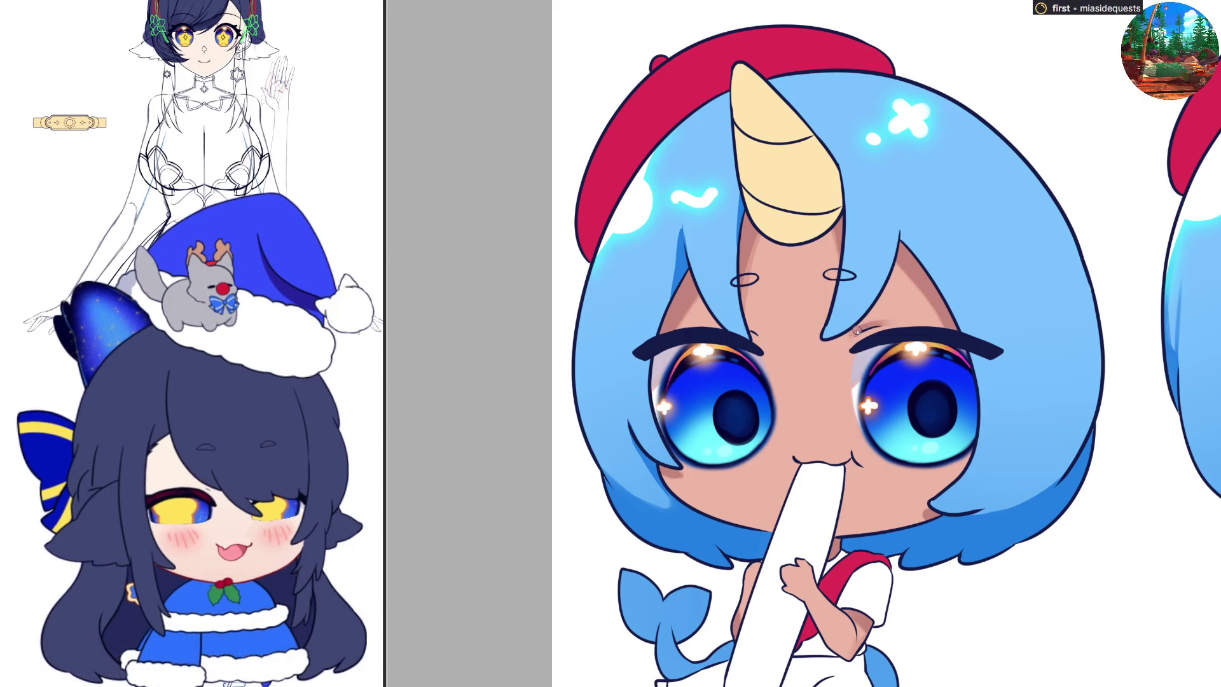
key("h")
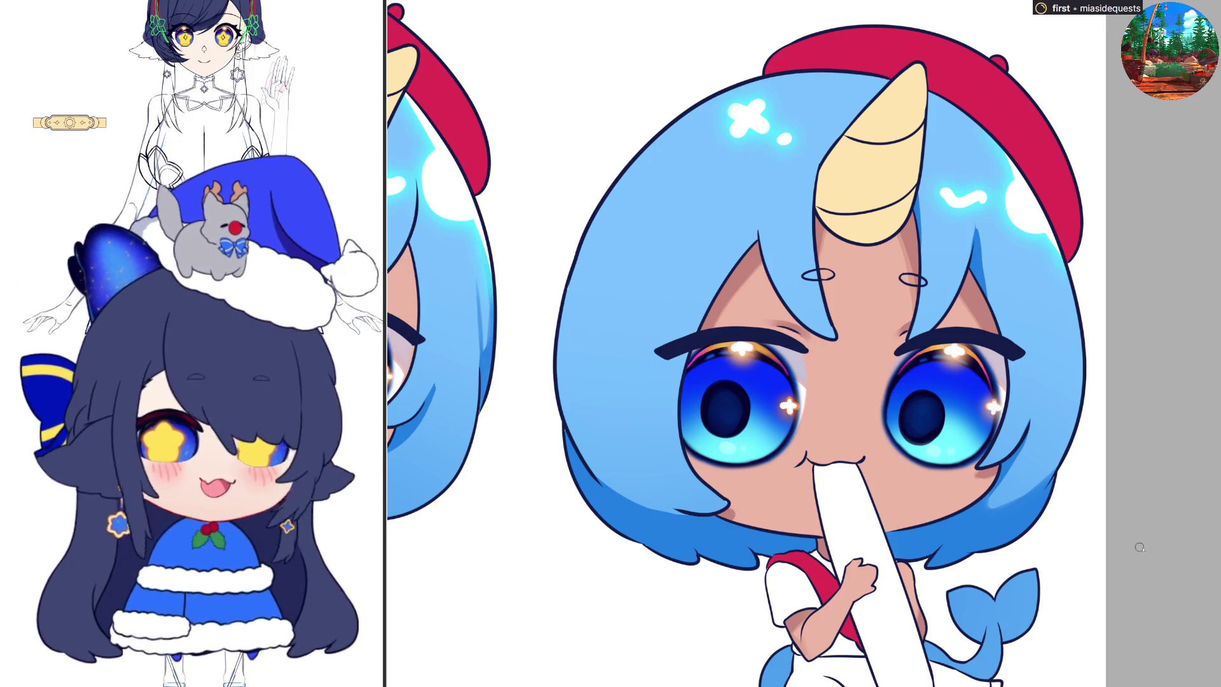
key("h")
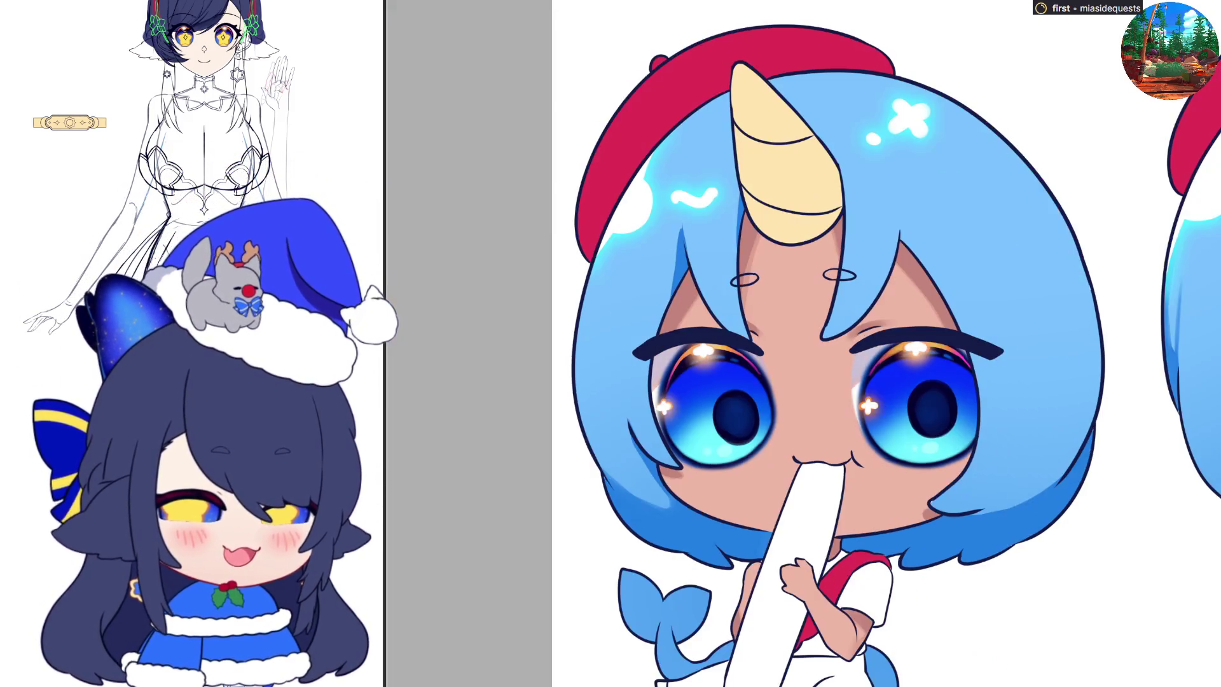
key("h")
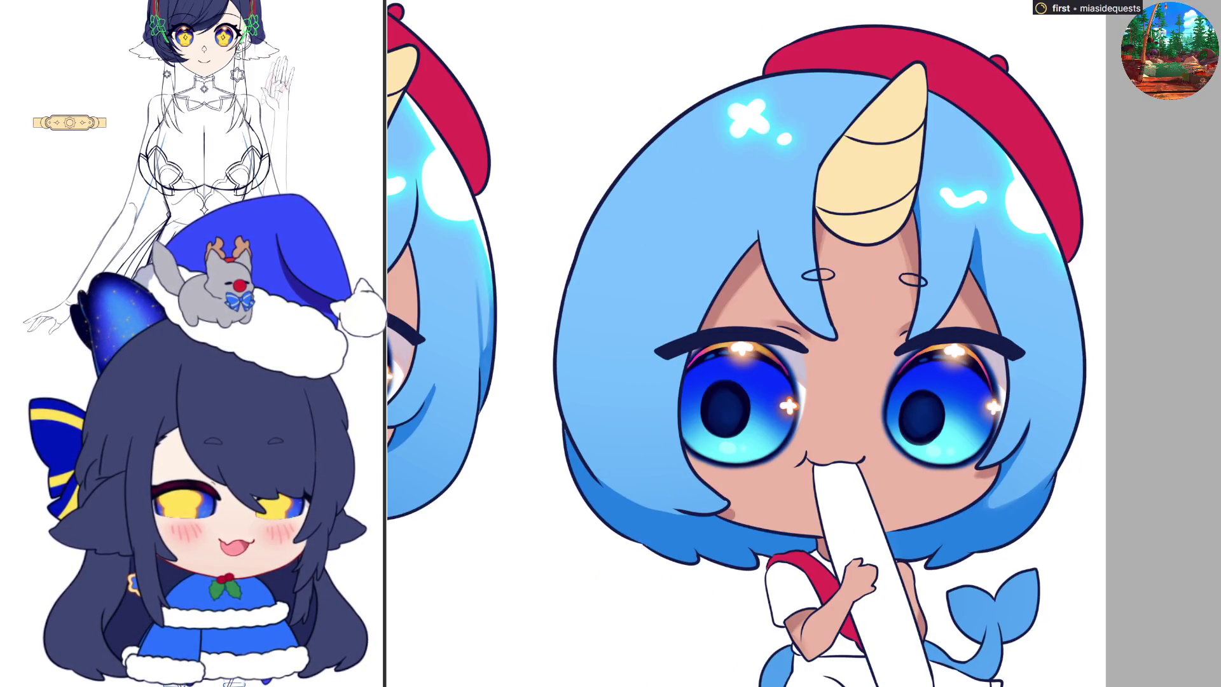